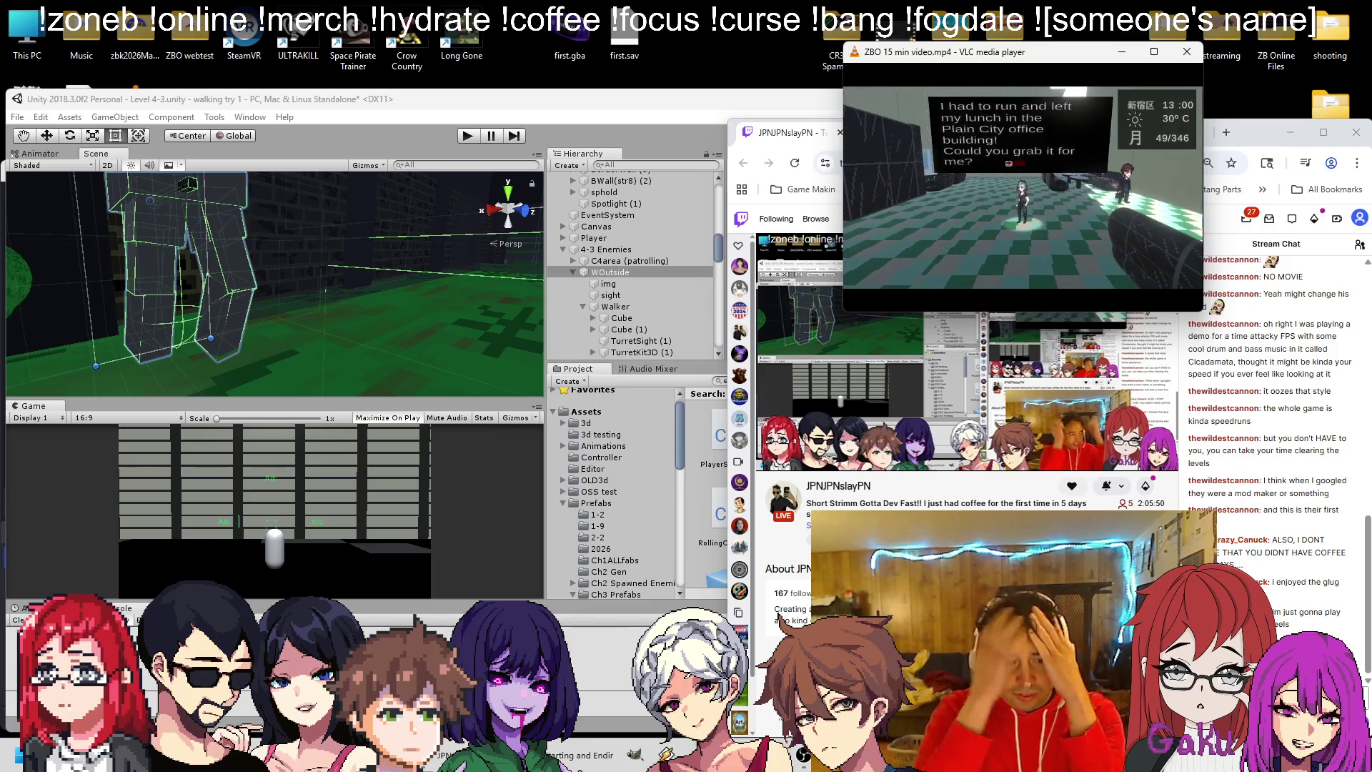
Minimize OBS Studio and bring the Unity editor, showing WOutside's settings, back to the front.
left_click(804, 755)
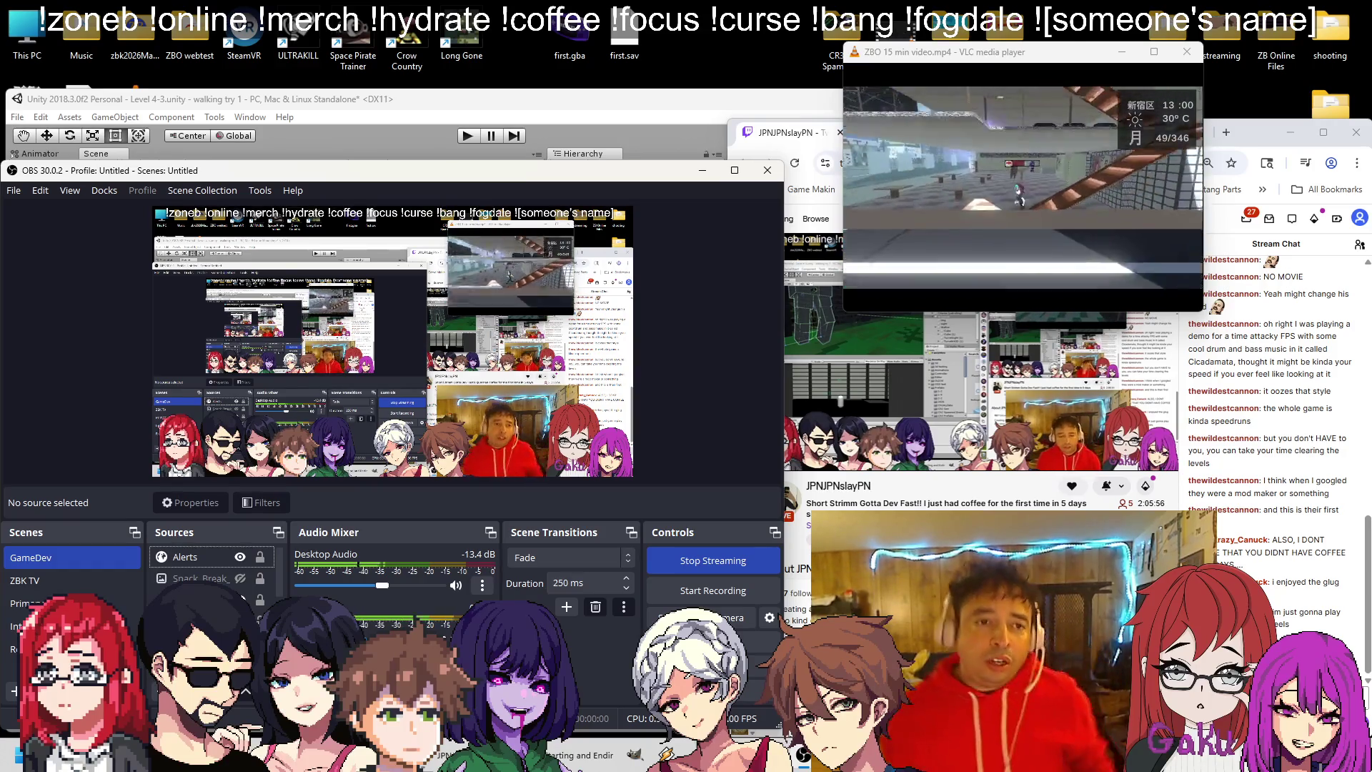
left_click(704, 174)
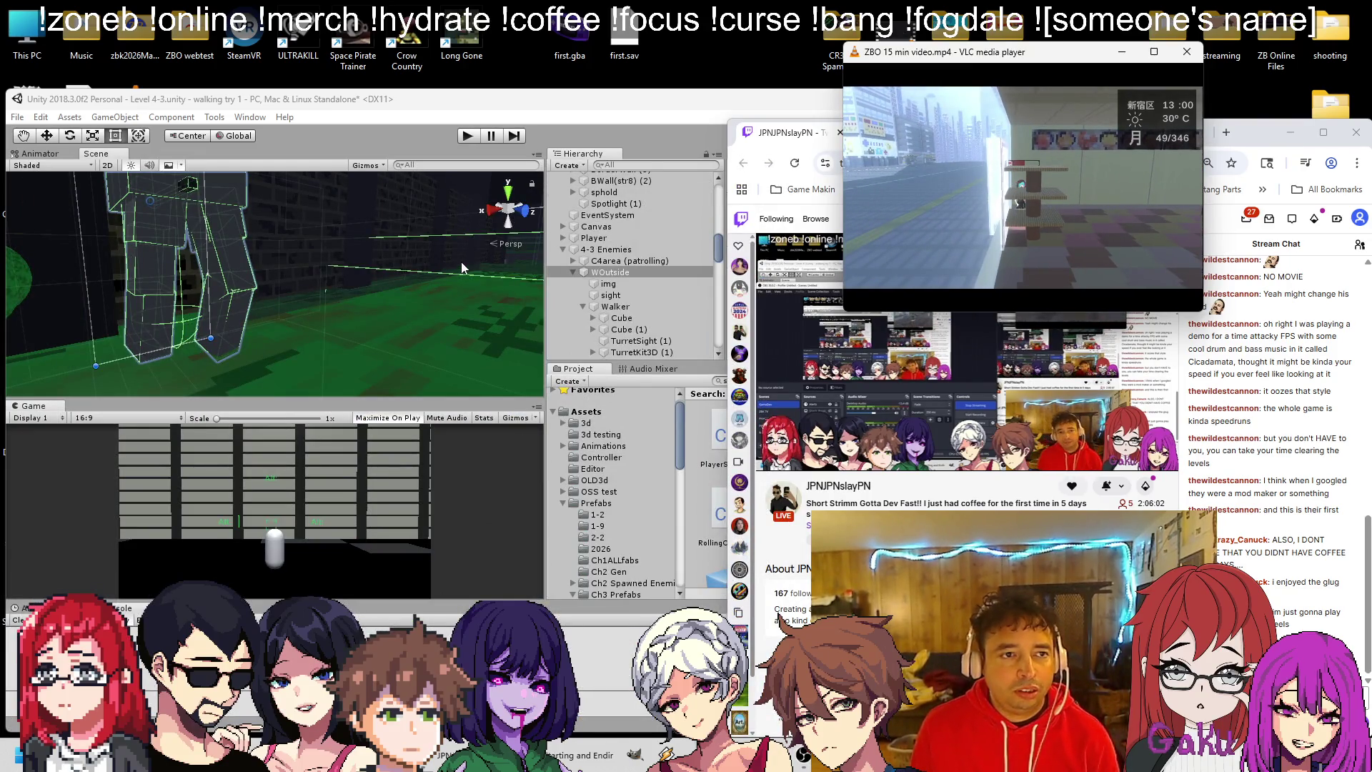
left_click(534, 199)
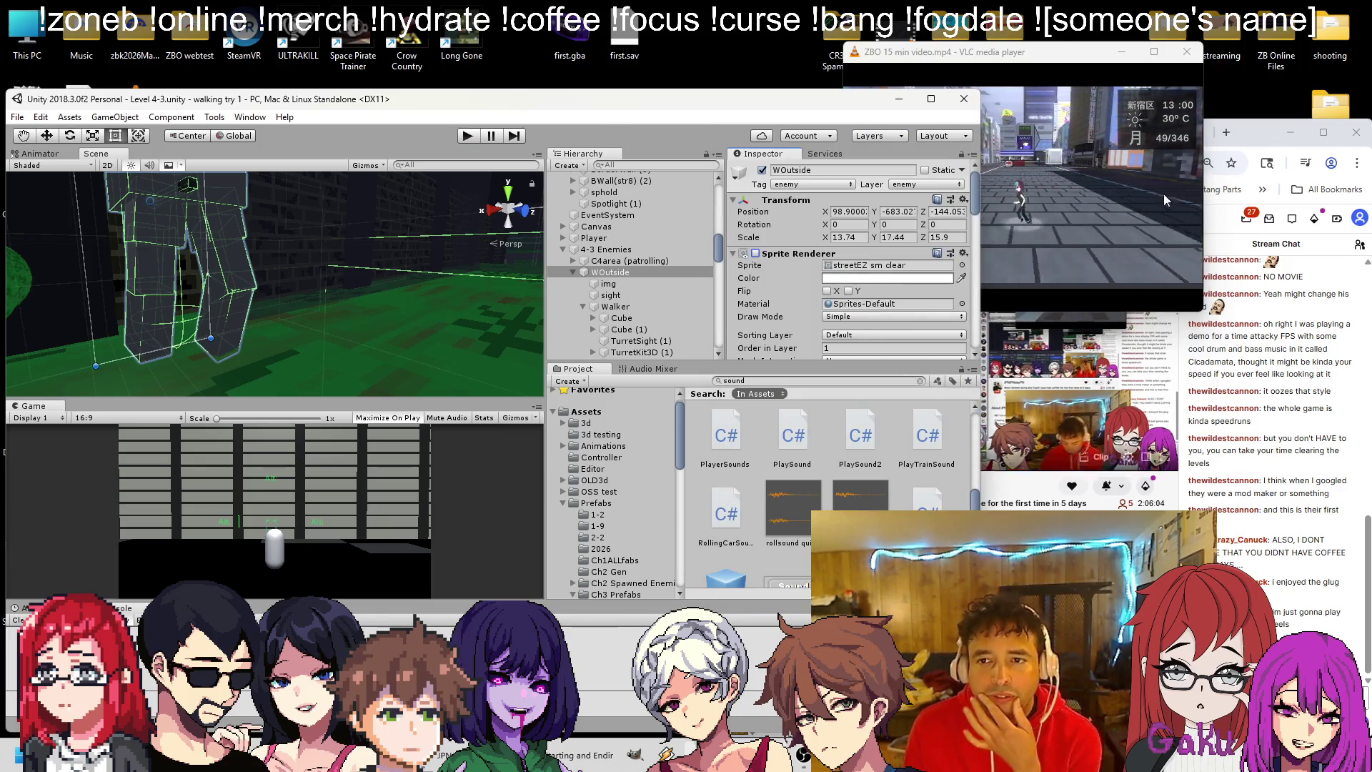
Move VLC aside and delete the 'make the chasing guy chase us' line in Notepad.
left_click_drag(1082, 53, 1223, 43)
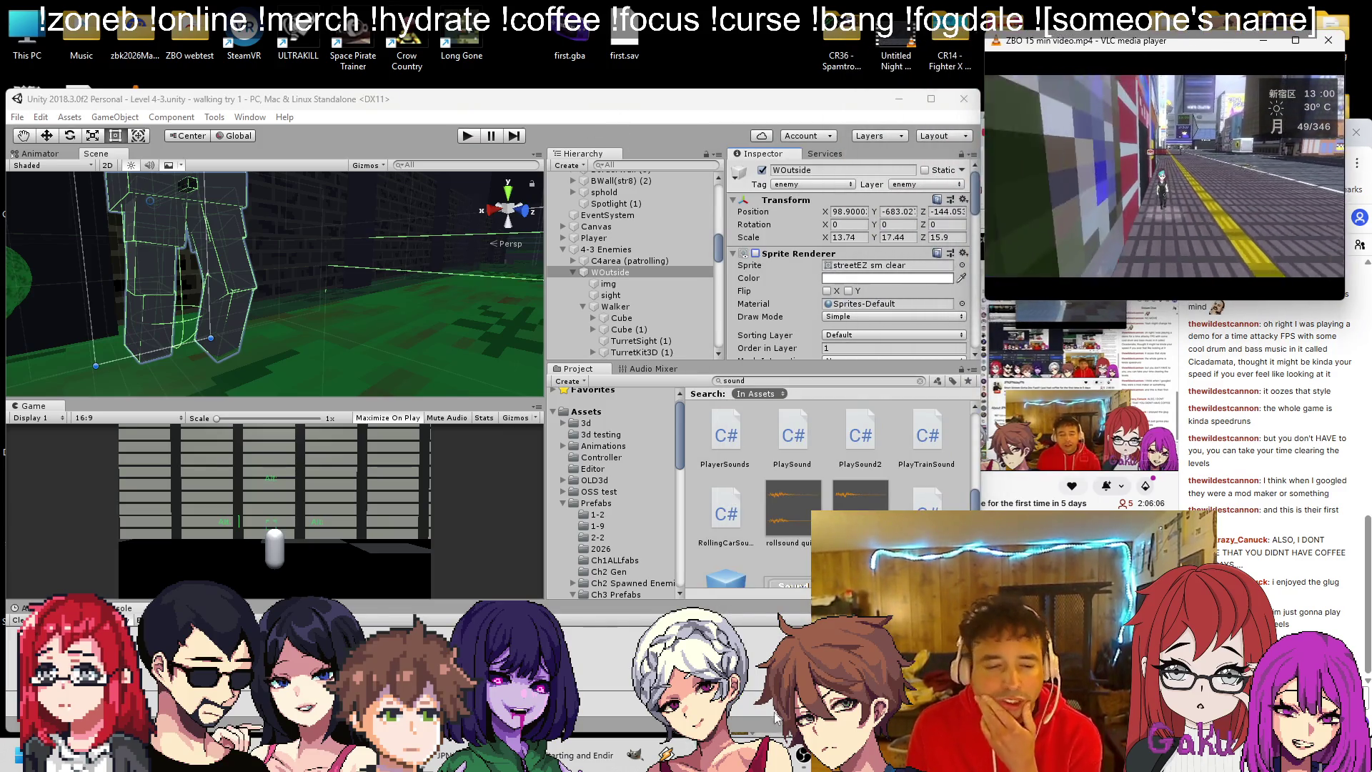
key("alt+Tab")
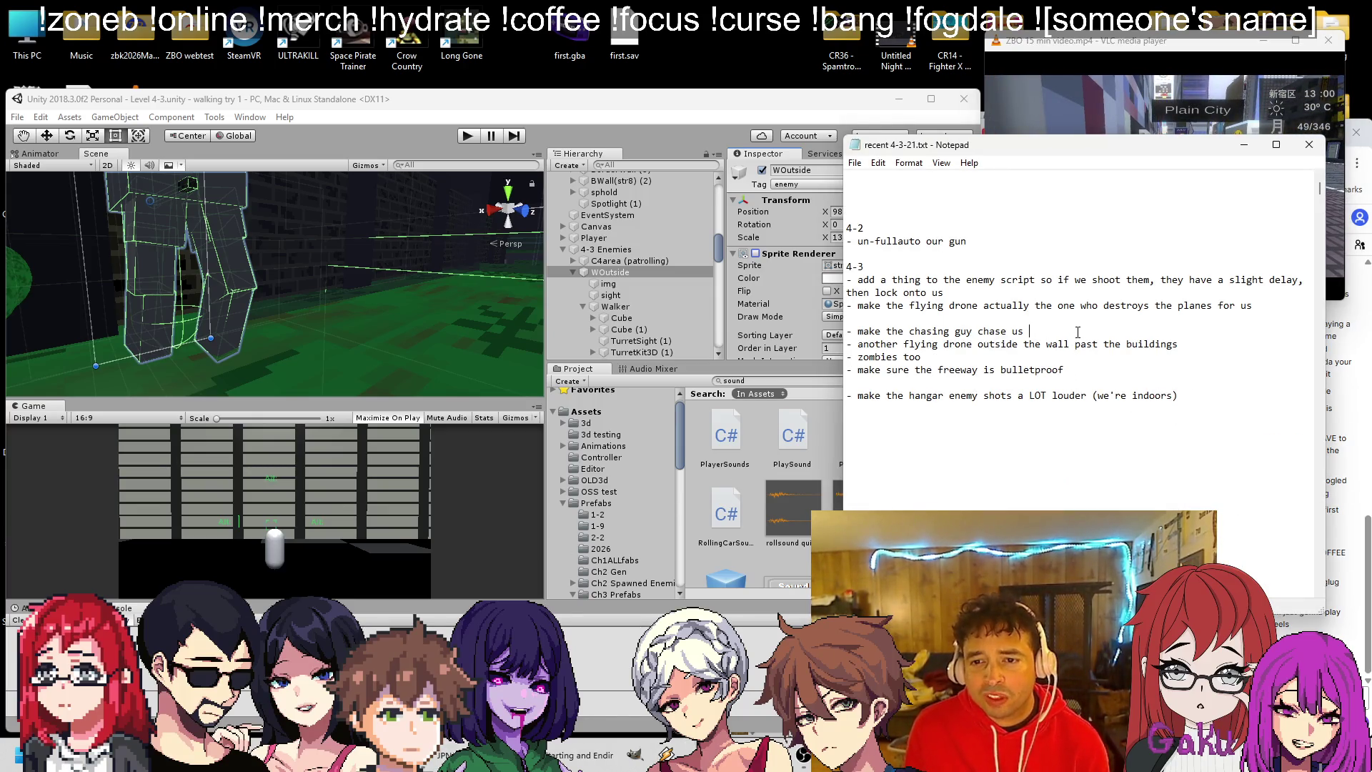
key("shift+Up")
key("BackSpace")
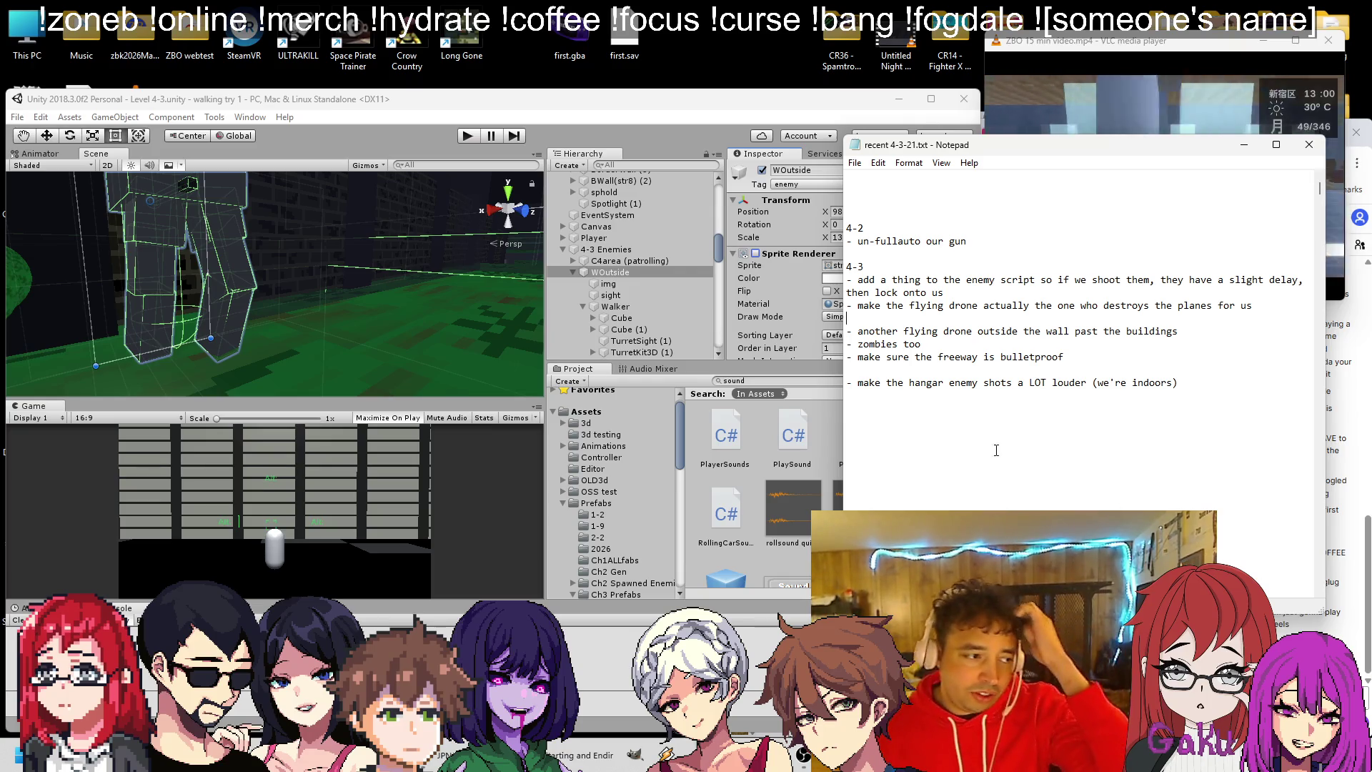
Return to Unity and select the long old bldg bar beside the road.
left_click(423, 144)
scroll(384, 317, "down", 10)
scroll(357, 376, "up", 5)
left_click(418, 333)
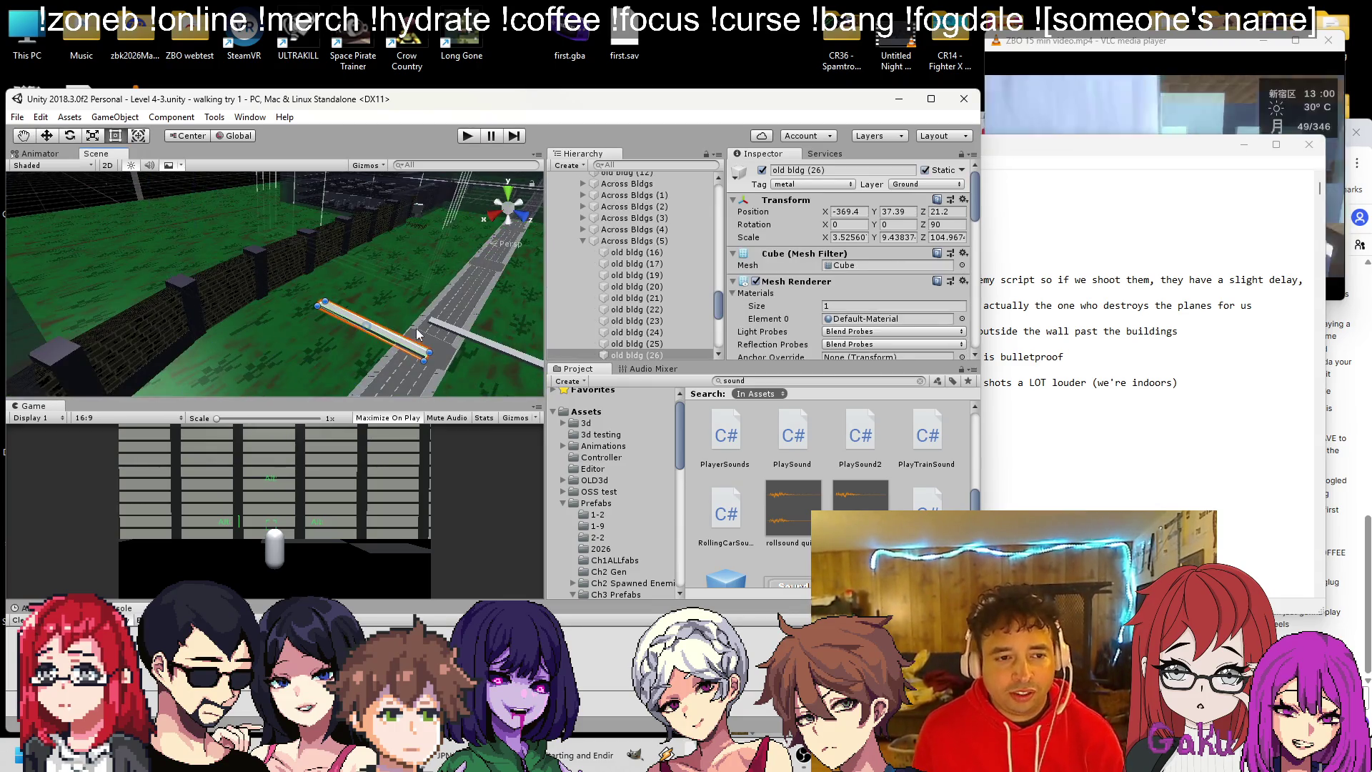
Lower old bldg (25) and (26) together from Y 37.39 to about 25.2 and save the scene.
left_click(448, 334, "shift")
left_click_drag(461, 321, 491, 322, "alt")
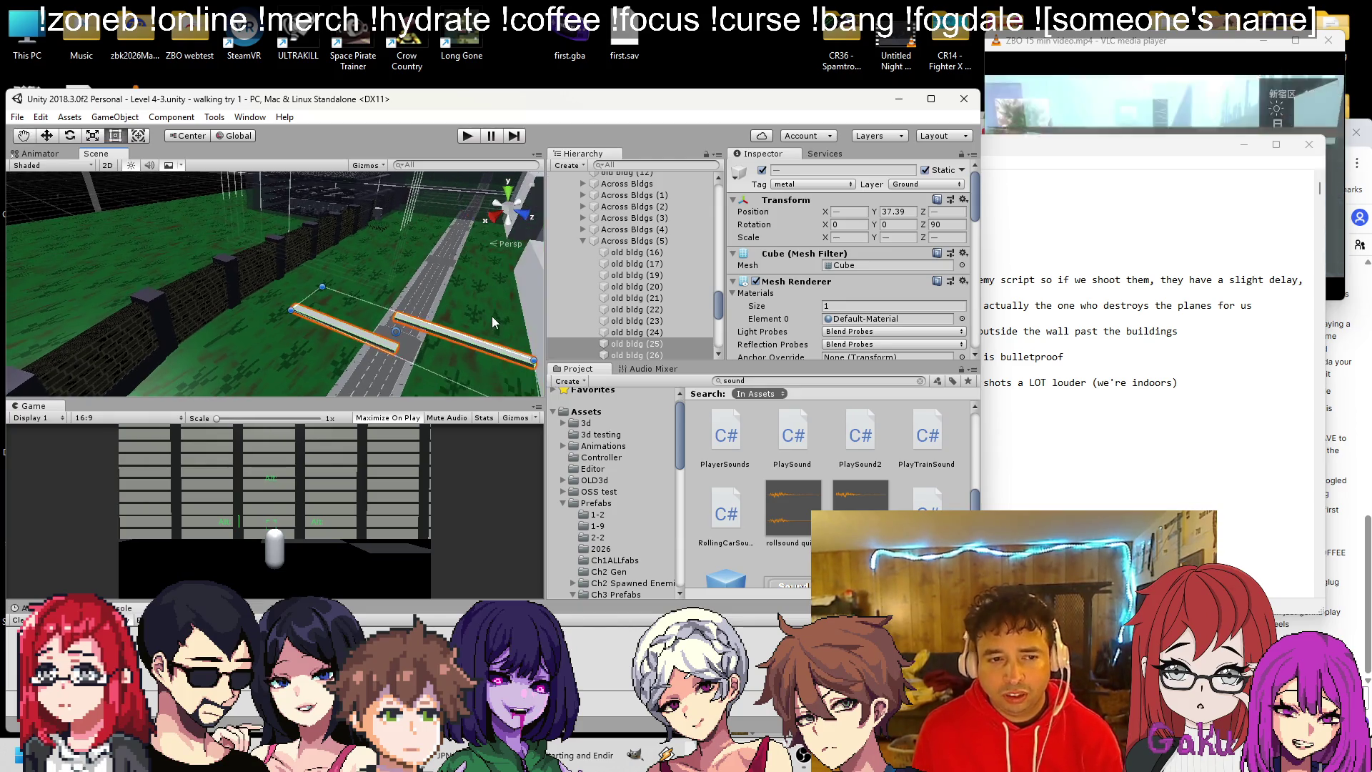
left_click(46, 136)
mouse_move(405, 288)
left_mouse_down()
mouse_move(411, 299)
mouse_move(407, 268)
mouse_move(389, 259)
mouse_move(463, 264)
mouse_move(367, 257)
mouse_move(307, 278)
mouse_move(200, 243)
left_mouse_up()
key("ctrl+s")
scroll(346, 267, "down", 5)
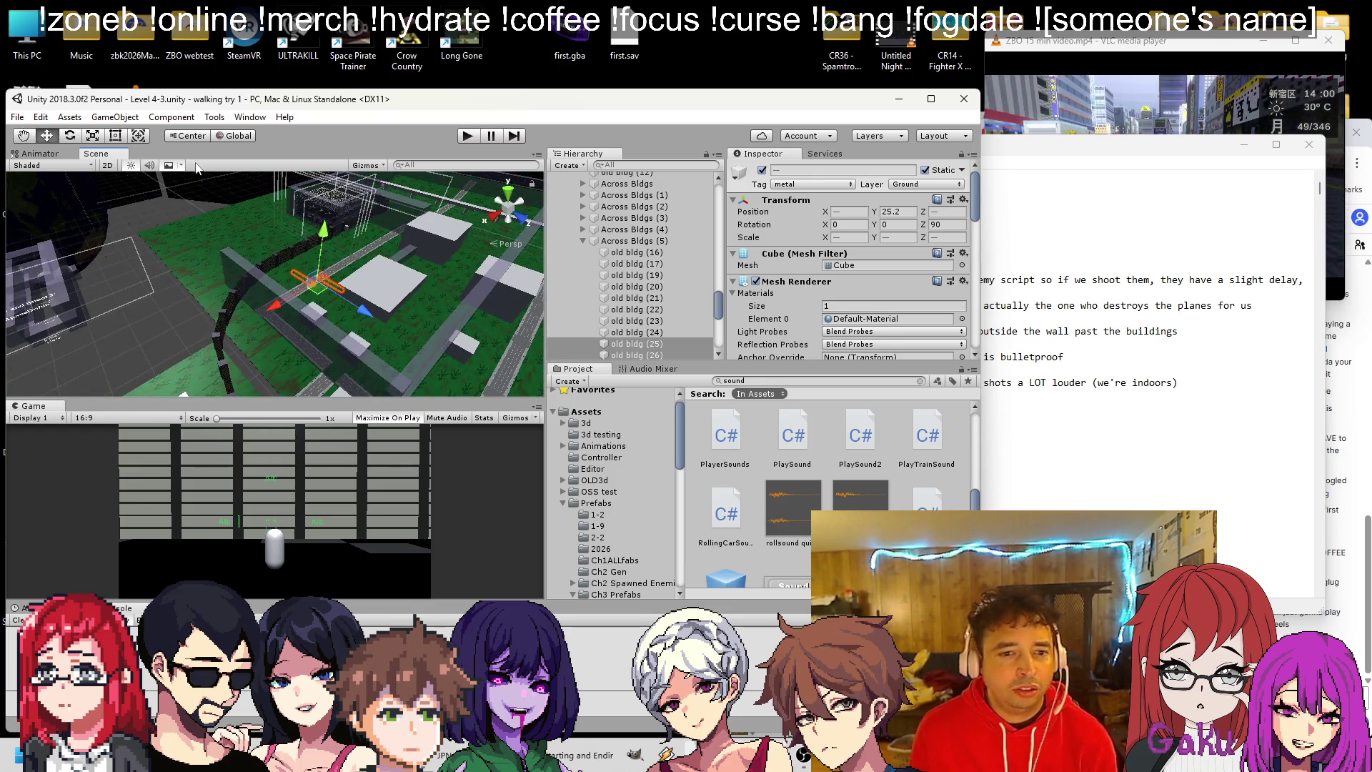
left_click(17, 116)
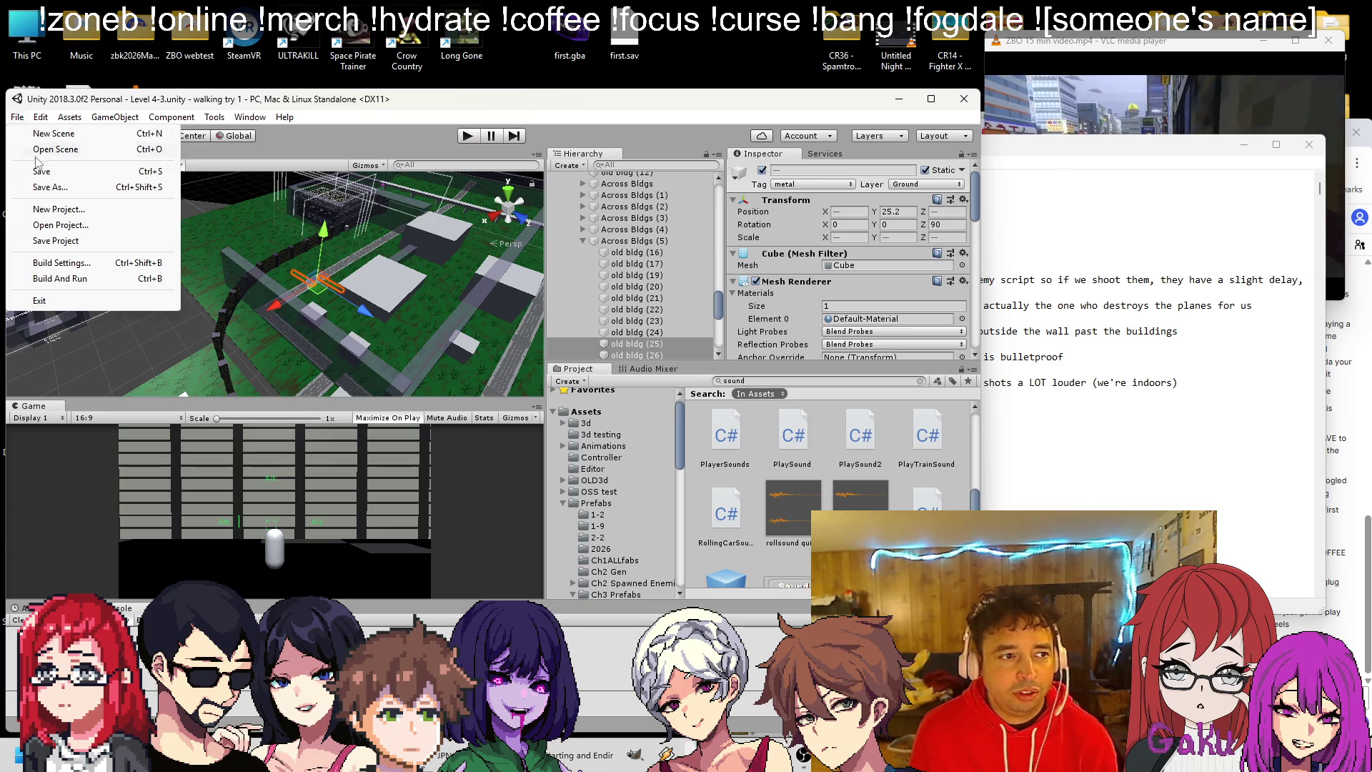
Open Level 4-2.unity from the Scenes folder and select its Enemies group.
left_click(50, 150)
double_click(207, 375)
scroll(222, 359, "down", 5)
scroll(222, 359, "down", 15)
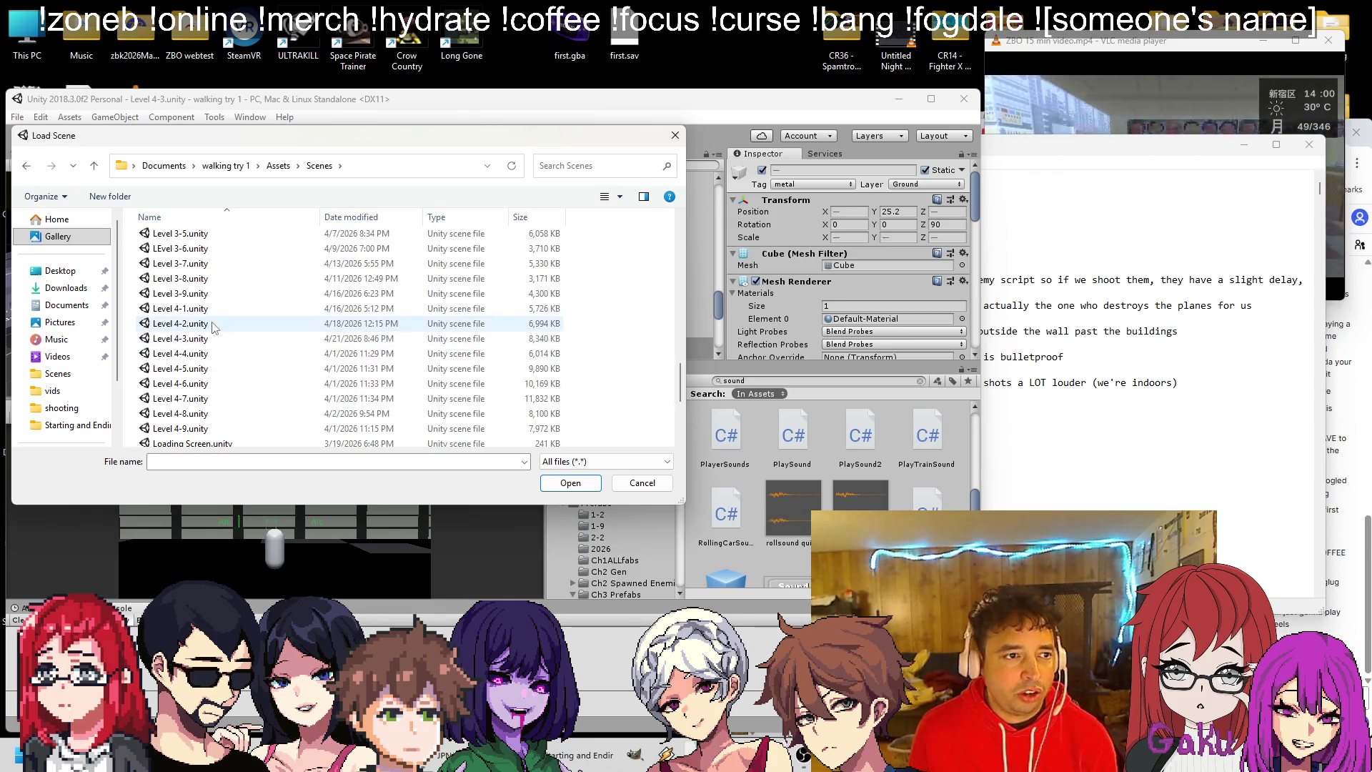
double_click(180, 324)
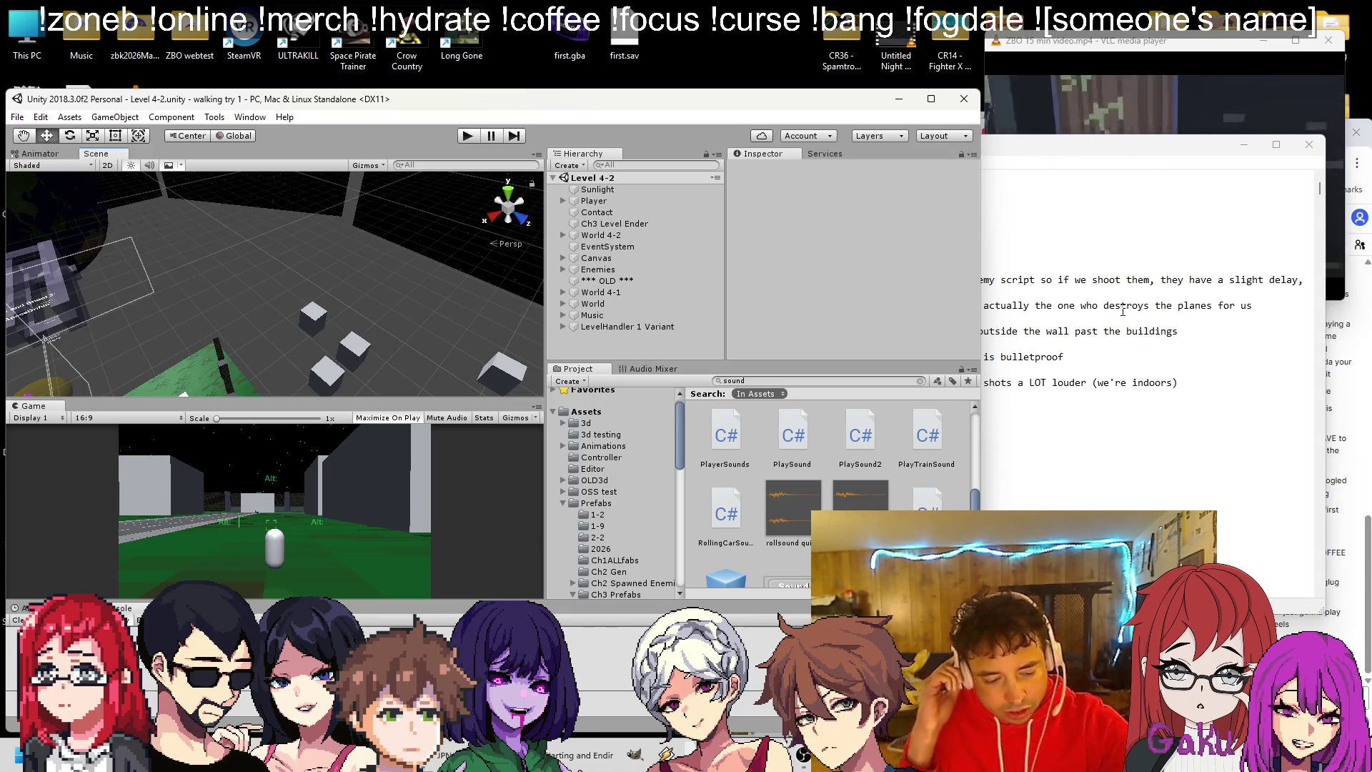
left_click(566, 271)
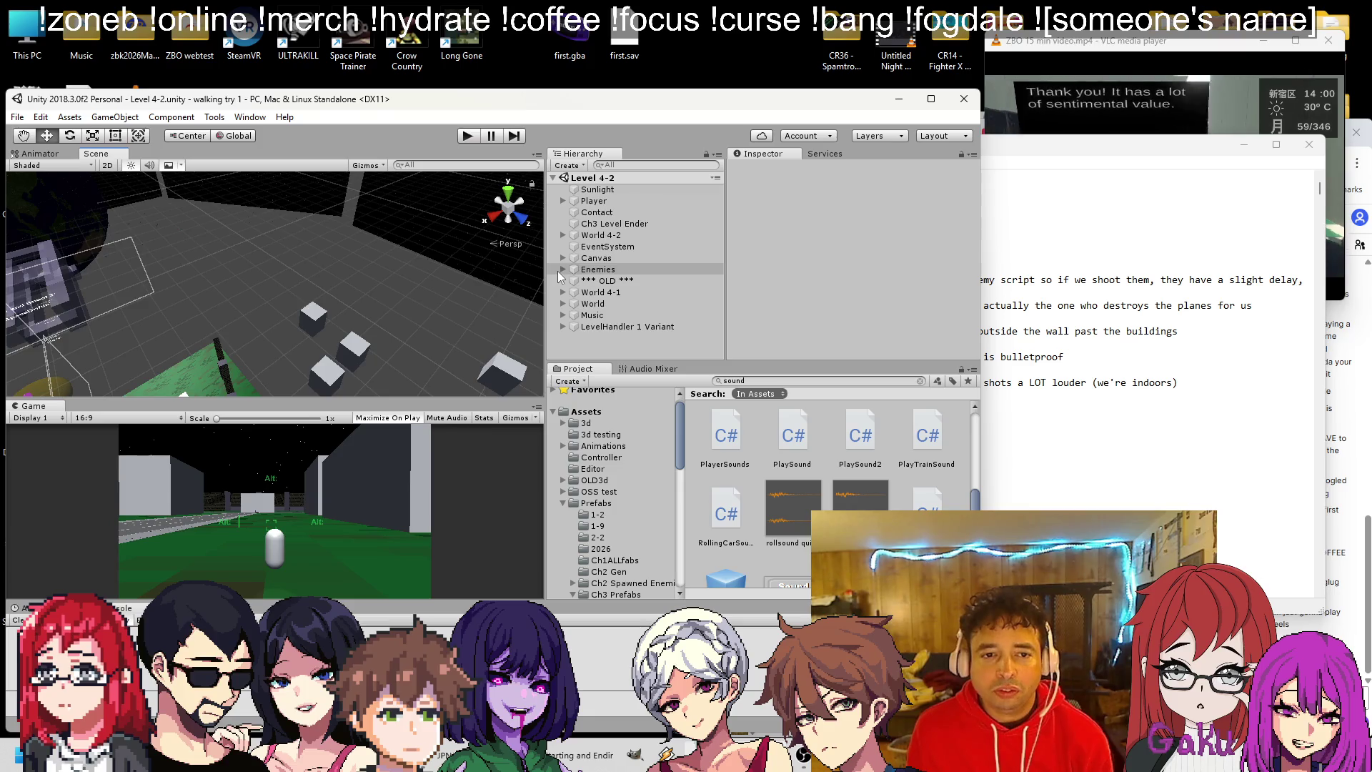
Expand the Enemies group and select Cube4enemy among the Level 4-2 city blocks.
left_click(563, 270)
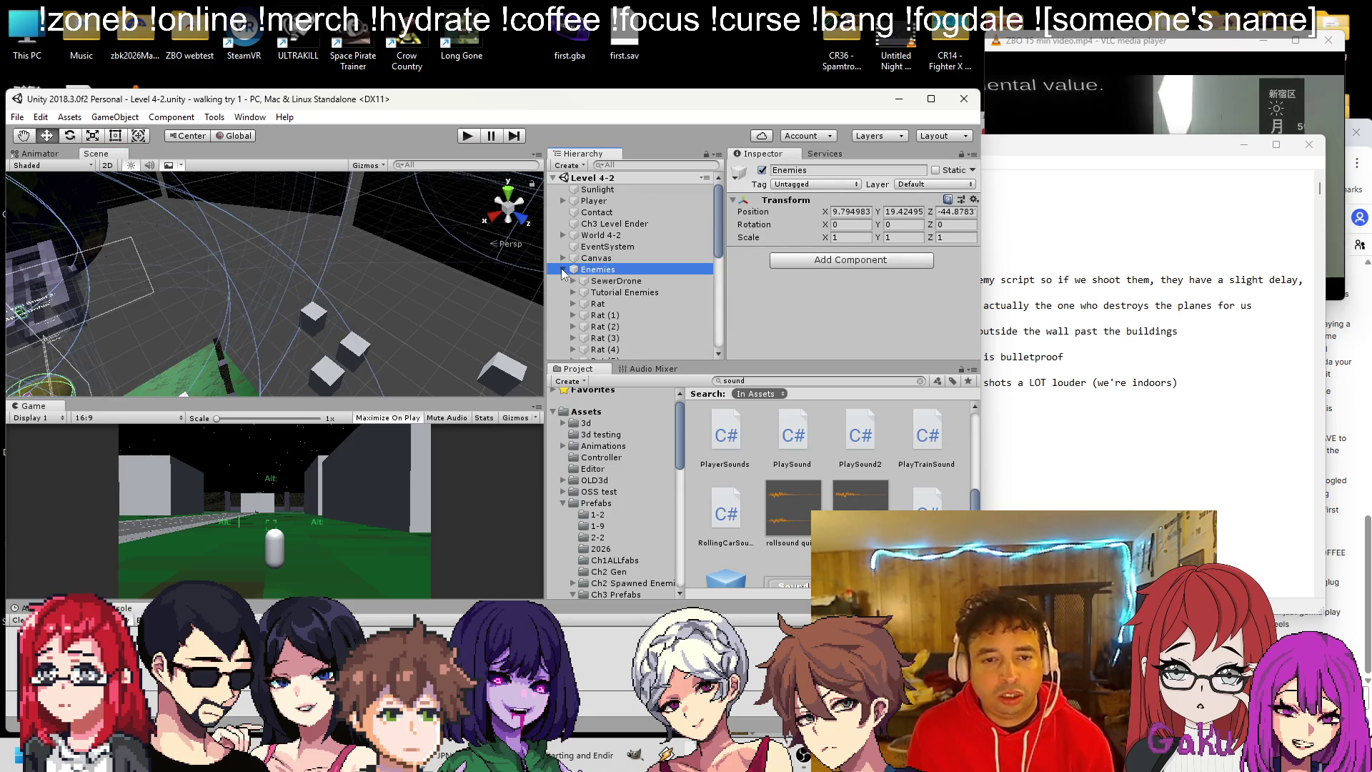
scroll(636, 300, "down", 5)
scroll(629, 296, "up", 5)
mouse_move(188, 301)
left_mouse_down()
mouse_move(381, 229)
mouse_move(391, 282)
mouse_move(233, 214)
mouse_move(359, 226)
mouse_move(326, 229)
left_mouse_up()
scroll(392, 282, "up", 3)
scroll(233, 214, "up", 5)
key("w")
left_click(317, 251)
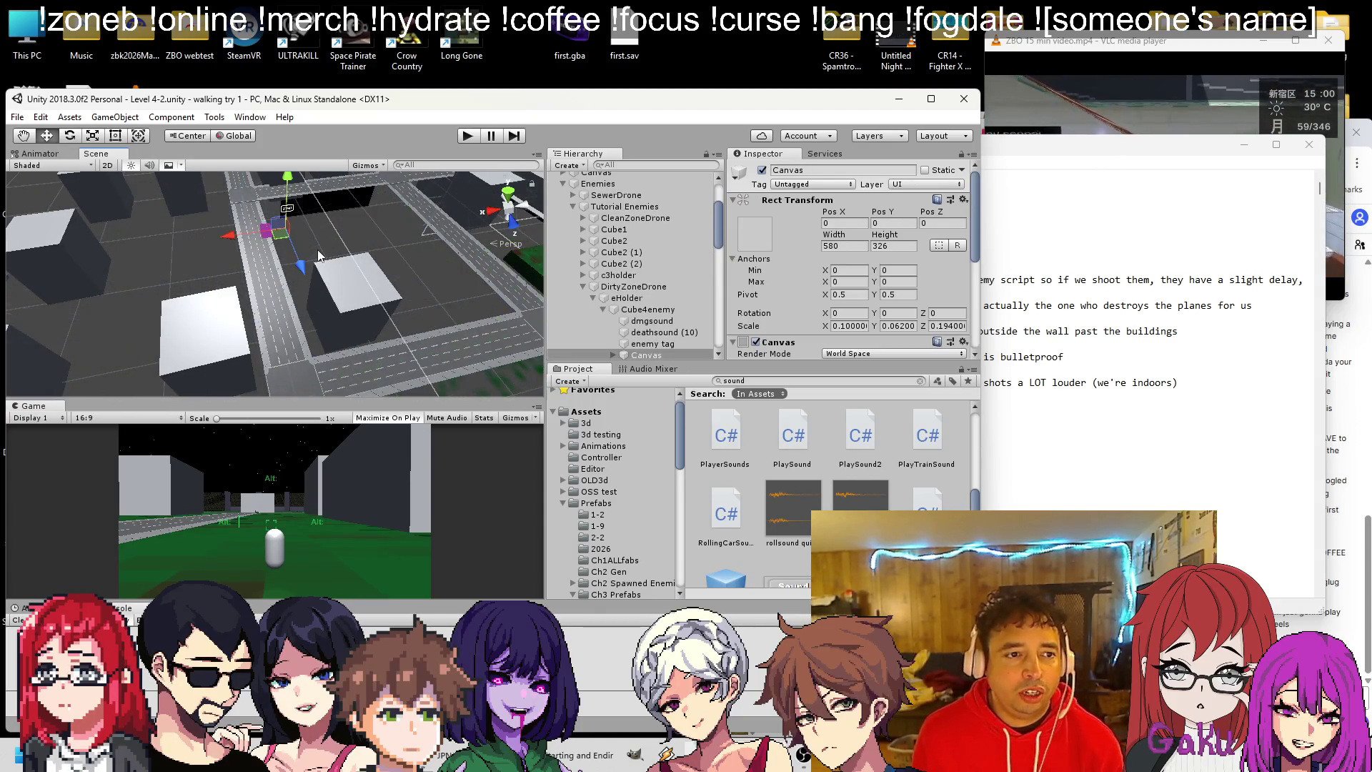
left_click(268, 240)
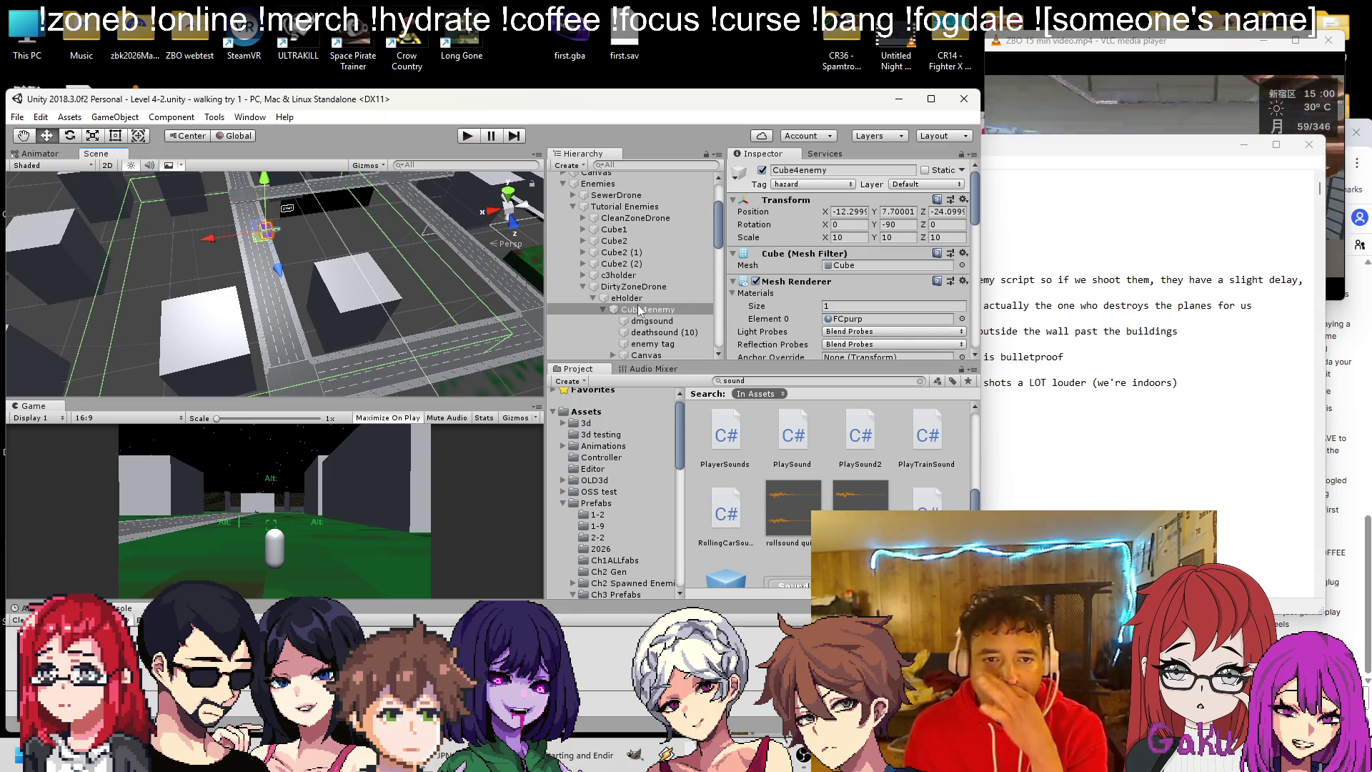
Save DirtyZoneDrone as a new prefab in the Prefabs/Ch4Pf folder.
left_click(580, 286)
left_click(631, 287)
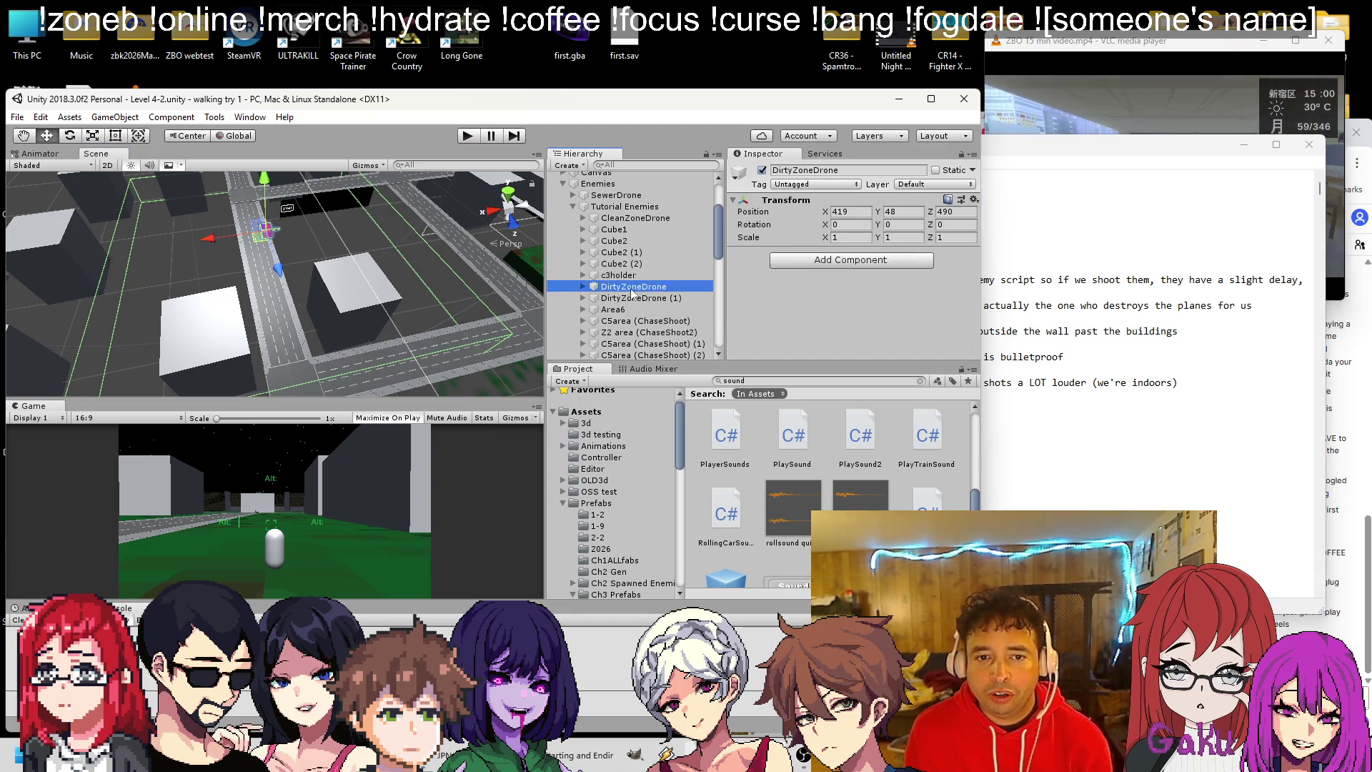
left_click(596, 503)
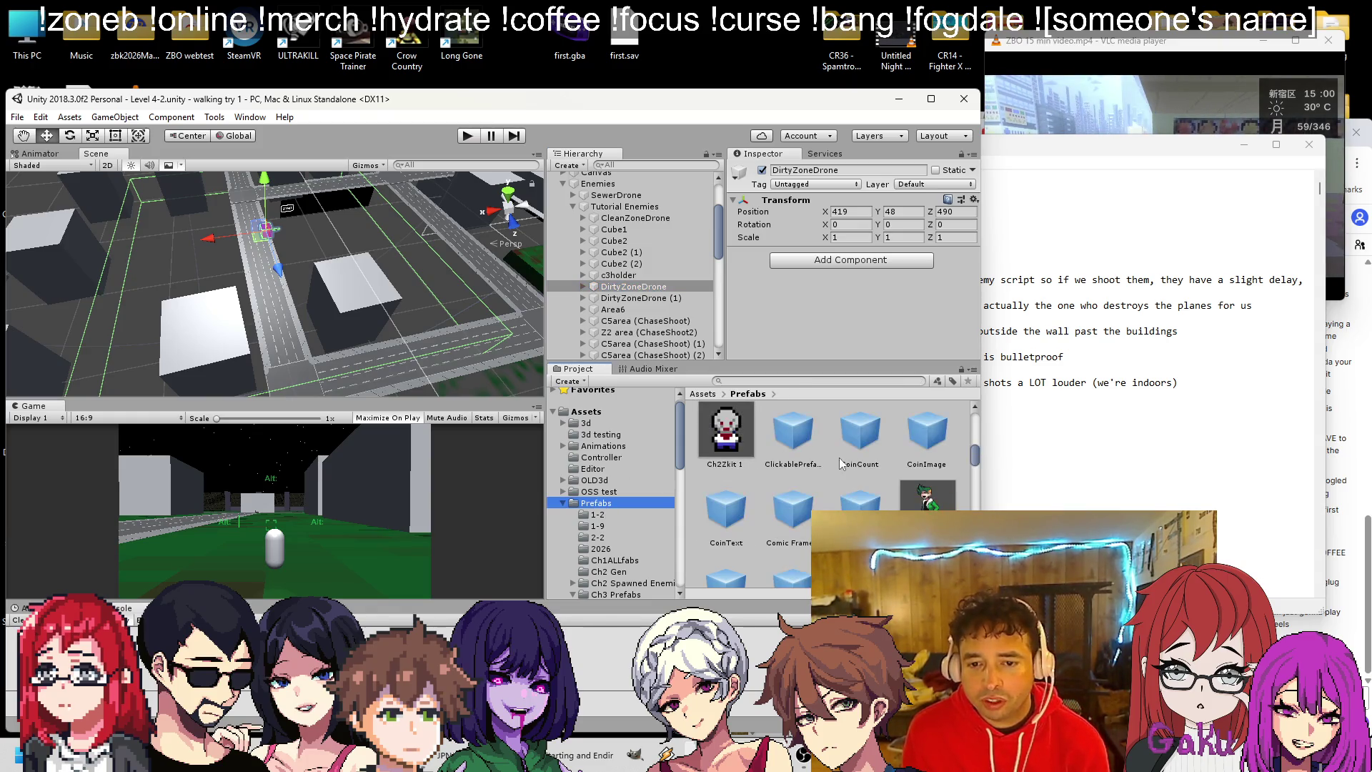
scroll(936, 453, "up", 5)
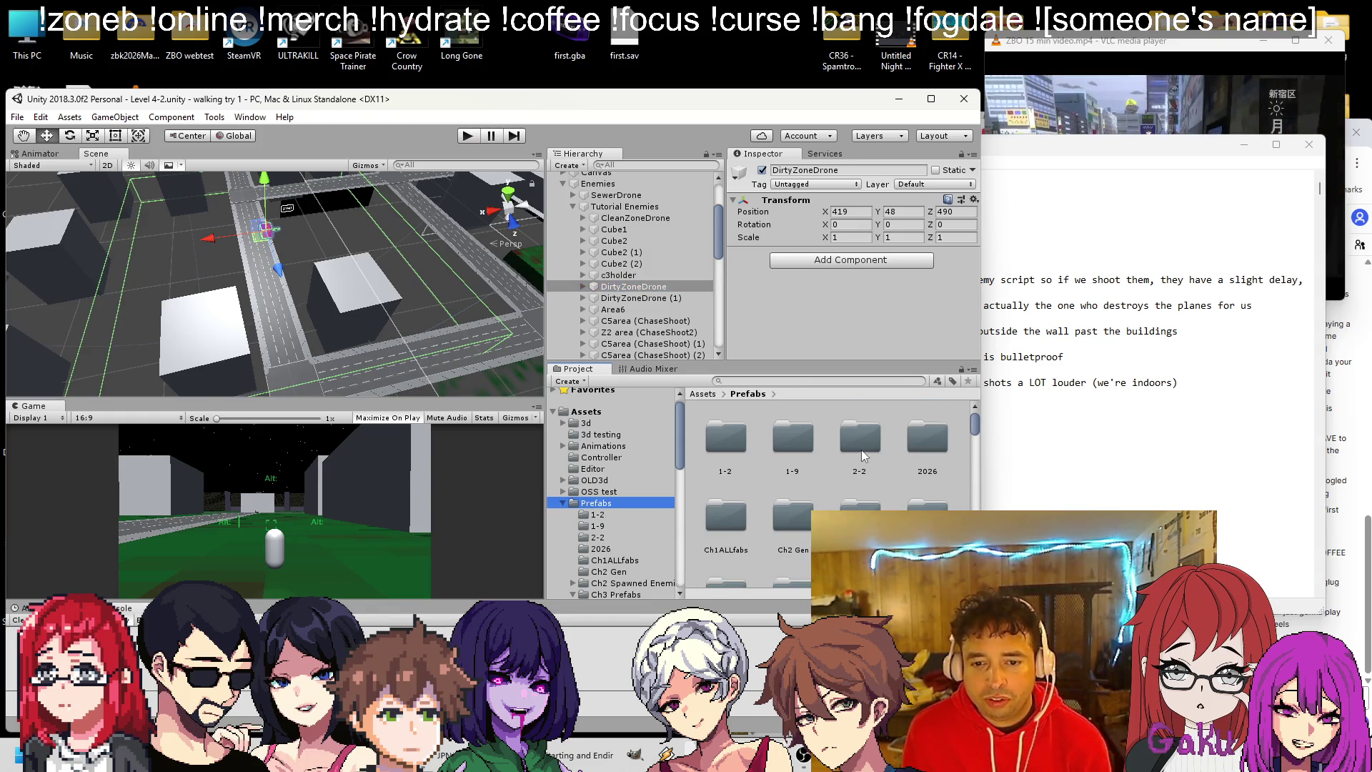
double_click(730, 544)
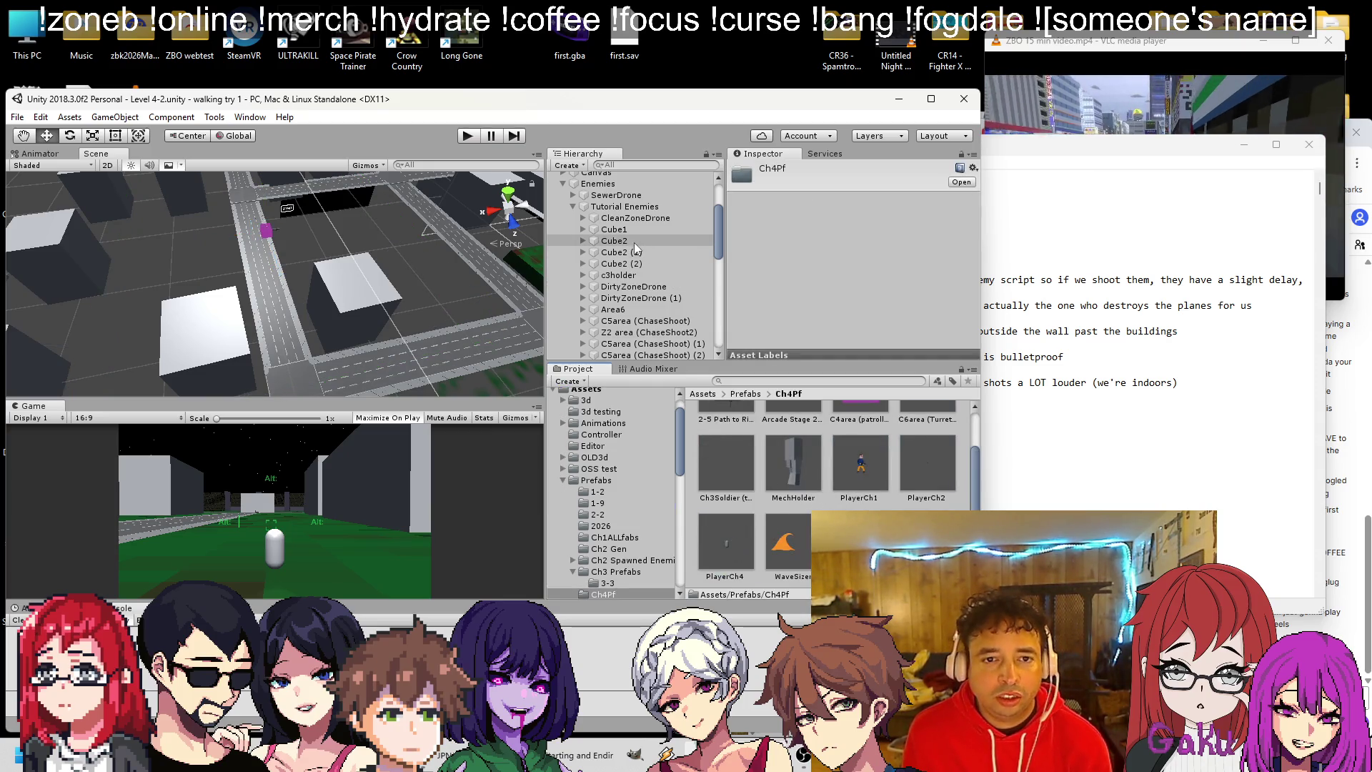
mouse_move(633, 287)
left_mouse_down()
mouse_move(718, 333)
mouse_move(758, 421)
mouse_move(764, 408)
left_mouse_up()
Unpack the scene's DirtyZoneDrone from its new prefab.
right_click(652, 287)
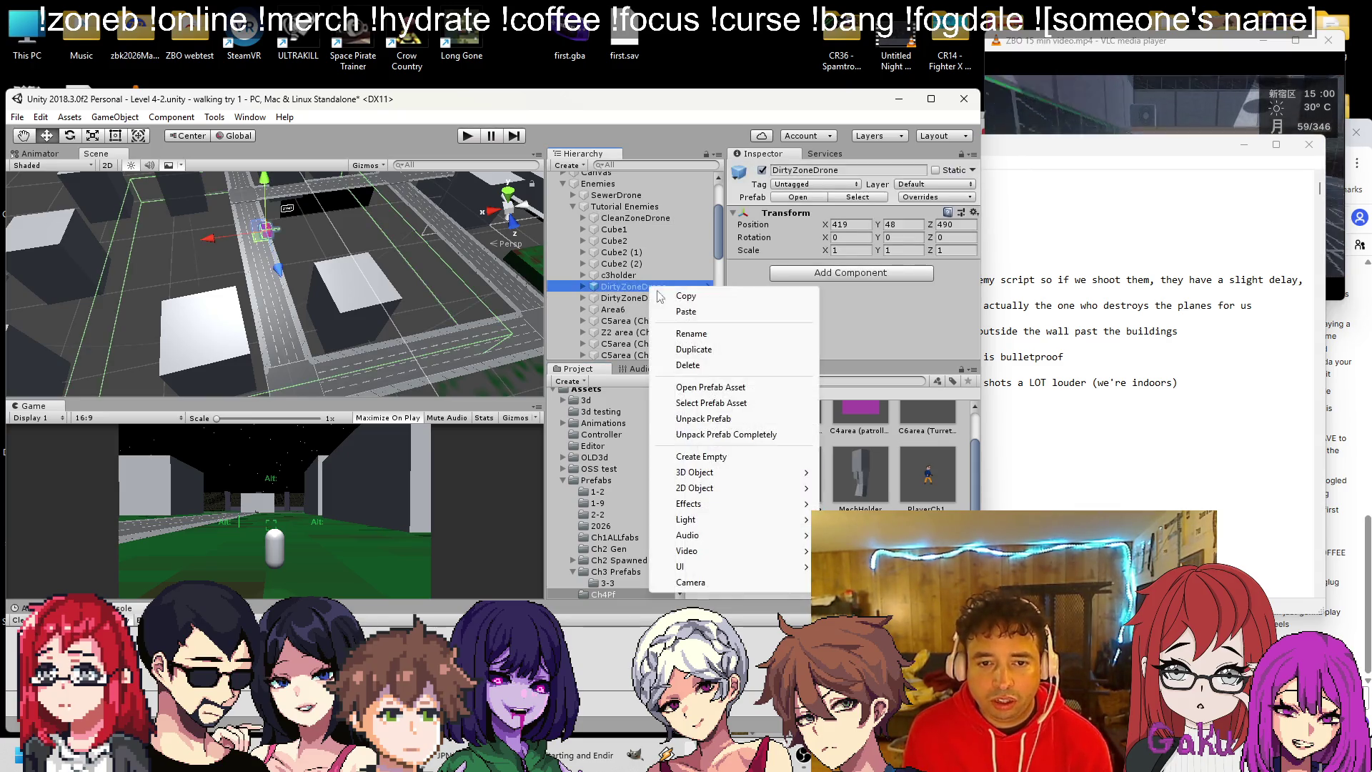
left_click(728, 420)
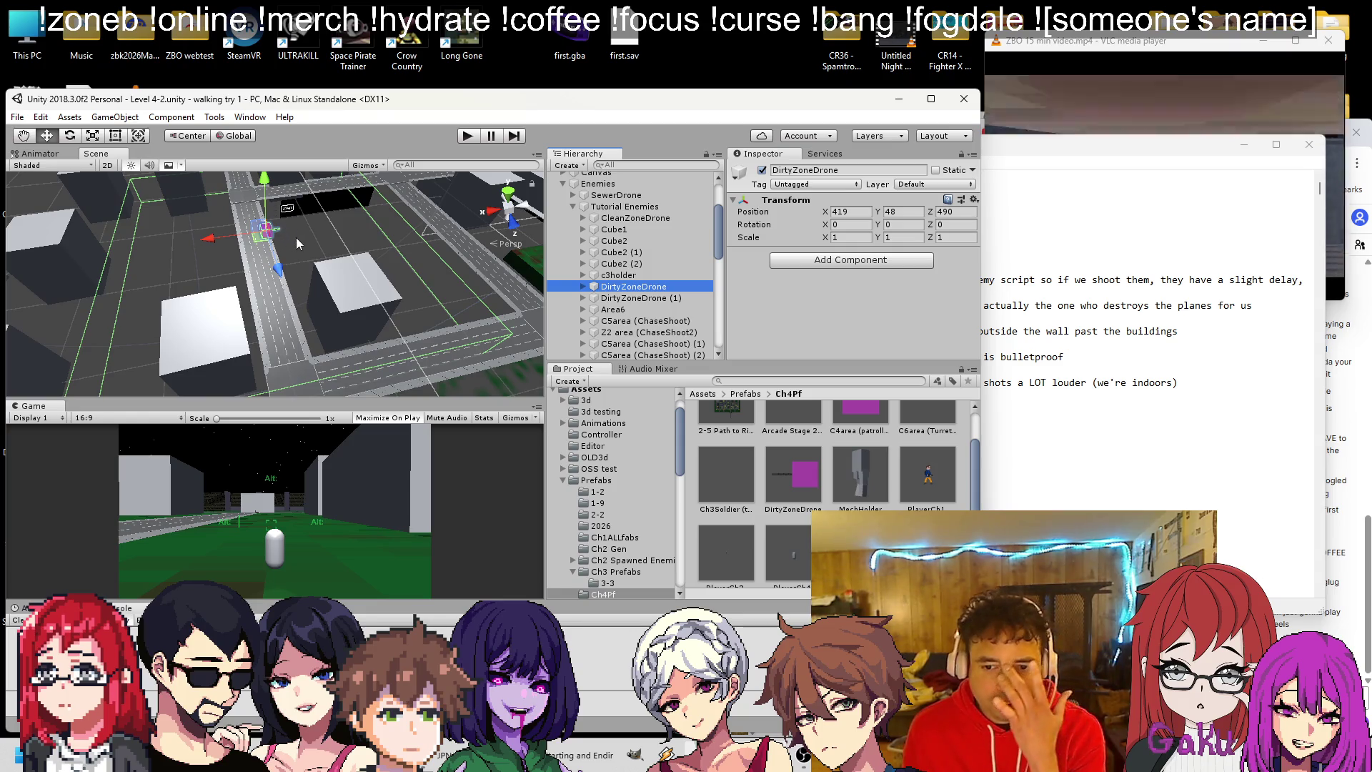
left_click(17, 117)
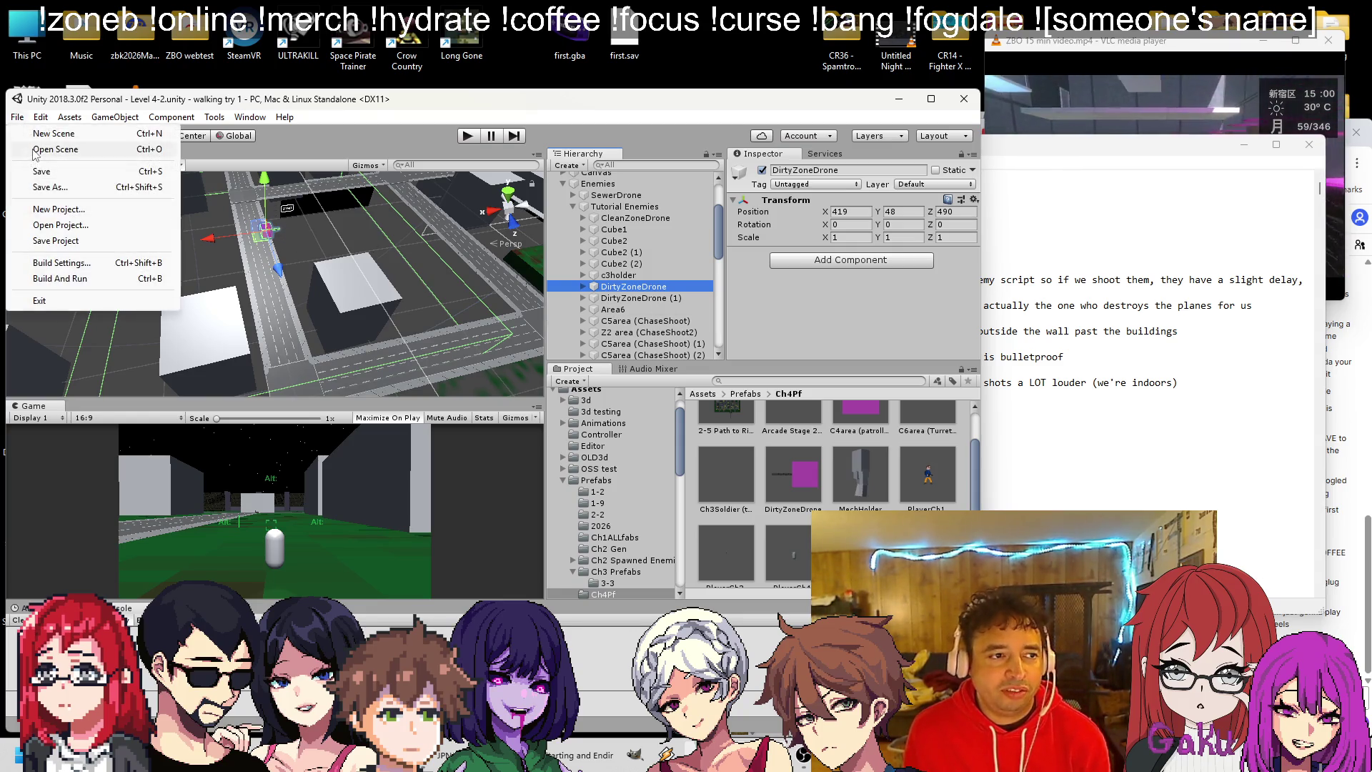
Reopen Level 4-3.unity from the Scenes folder.
left_click(36, 148)
double_click(175, 377)
scroll(185, 343, "down", 6)
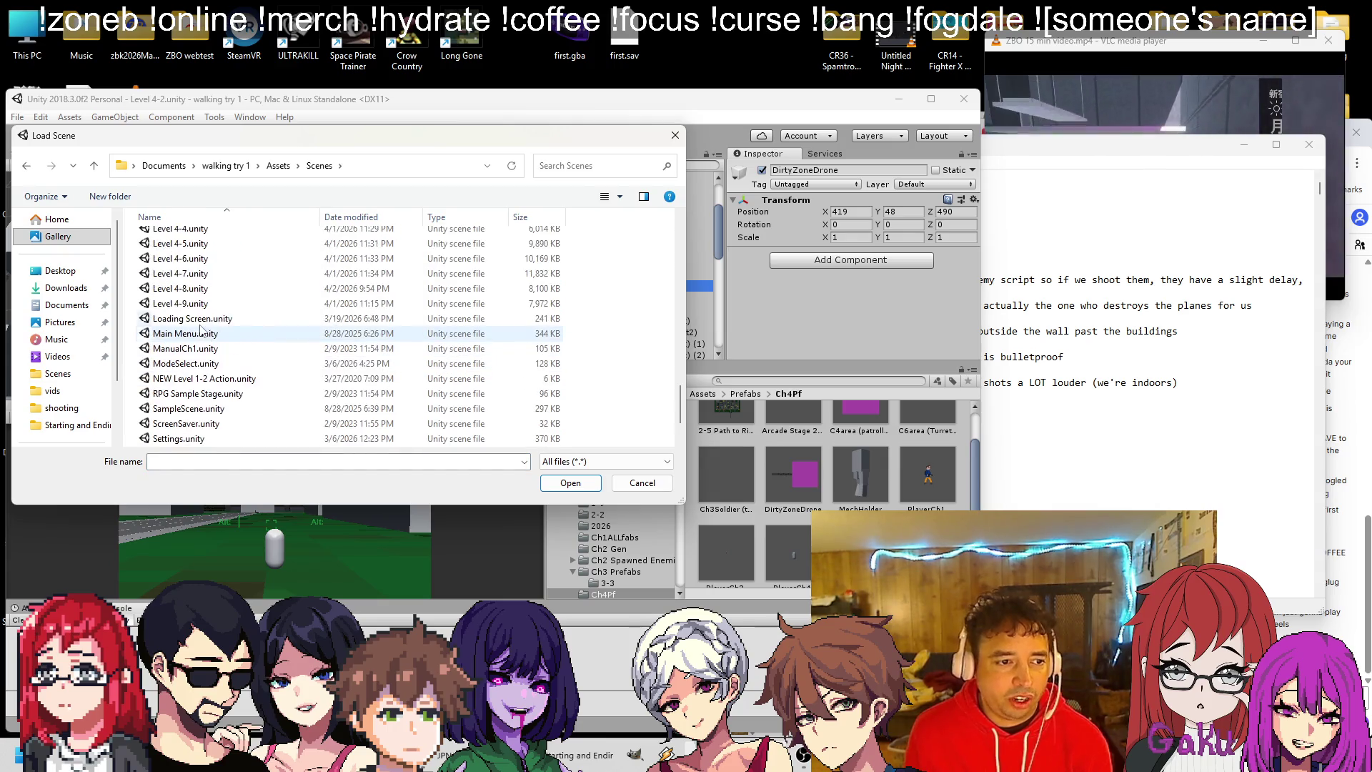
double_click(191, 339)
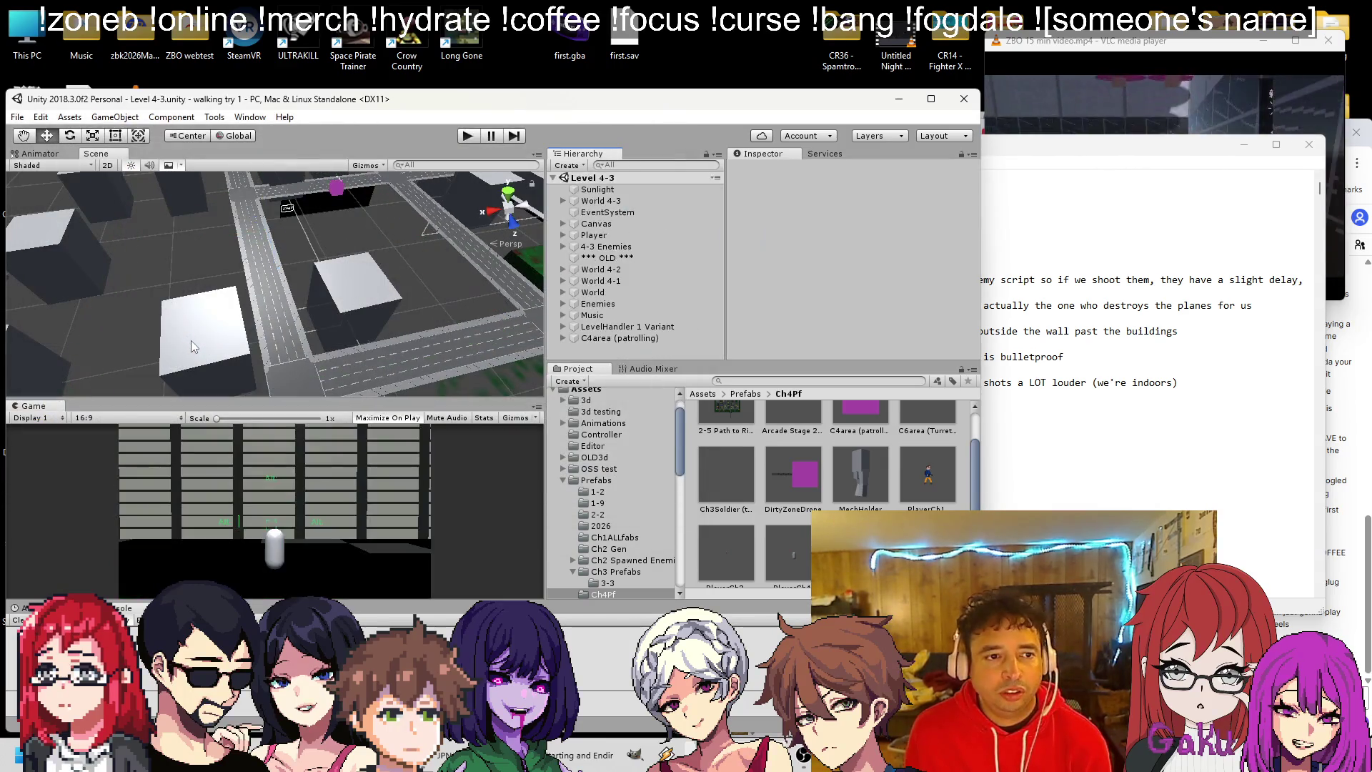
mouse_move(371, 237)
left_mouse_down()
mouse_move(375, 311)
mouse_move(501, 323)
mouse_move(424, 289)
mouse_move(508, 290)
left_mouse_up()
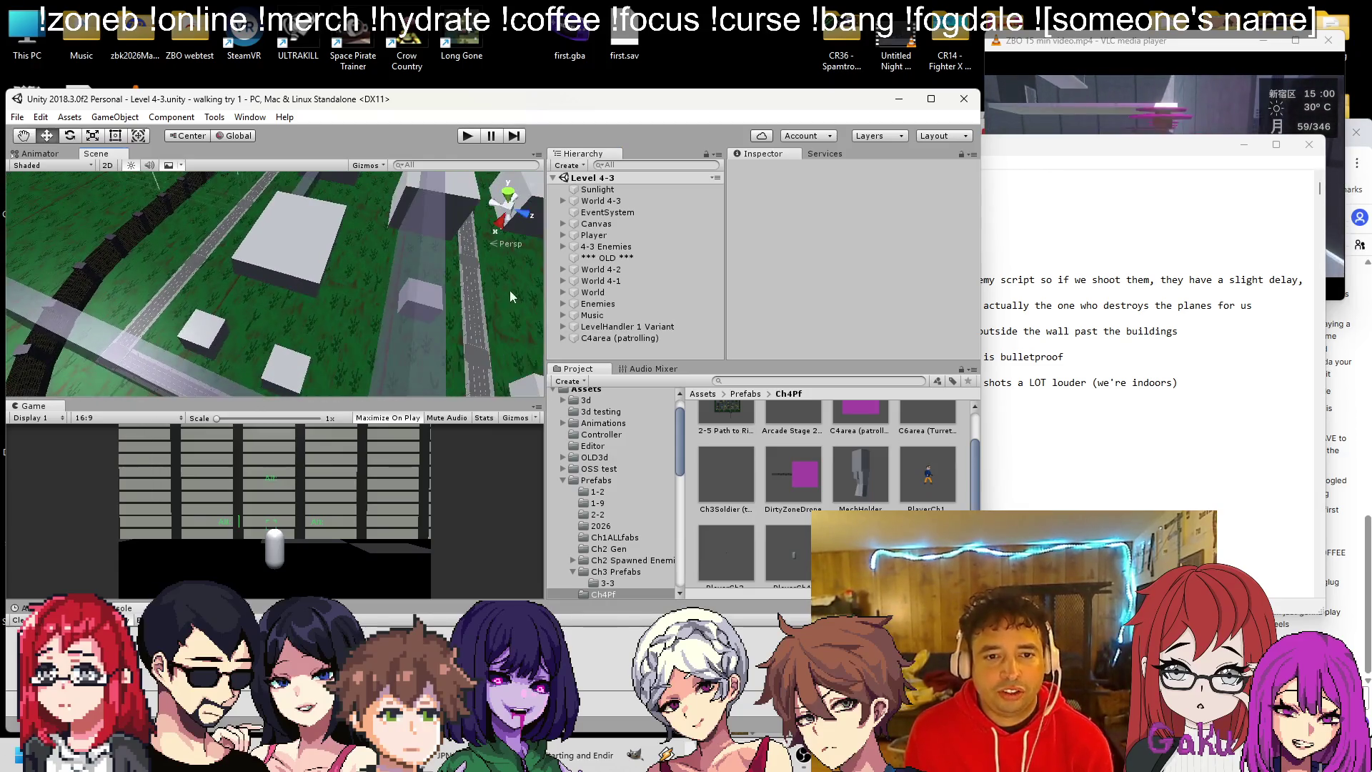
Drag the DirtyZoneDrone prefab from Ch4Pf under 4-3 Enemies, landing at 419, 48, 490.
left_click(563, 246)
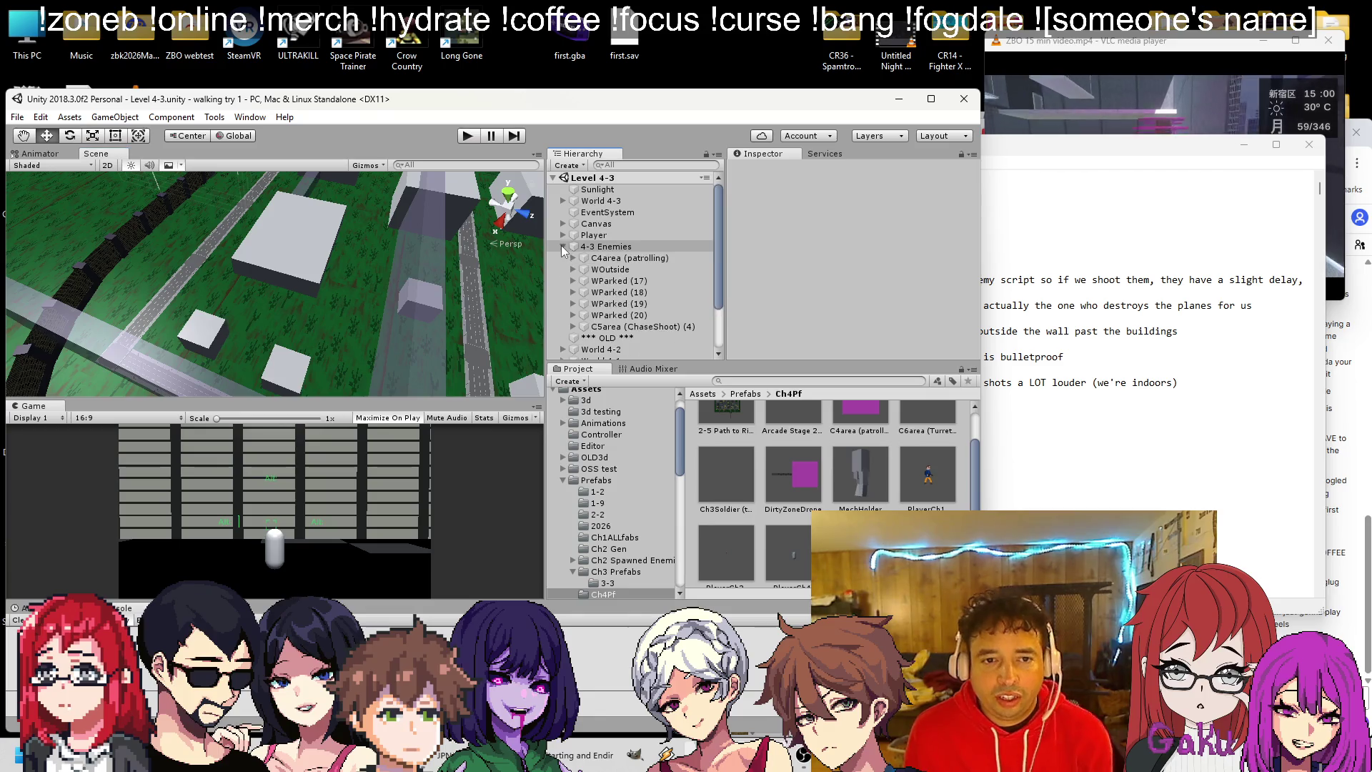
mouse_move(793, 476)
left_mouse_down()
mouse_move(628, 336)
mouse_move(628, 300)
left_mouse_up()
left_click_drag(429, 275, 329, 264)
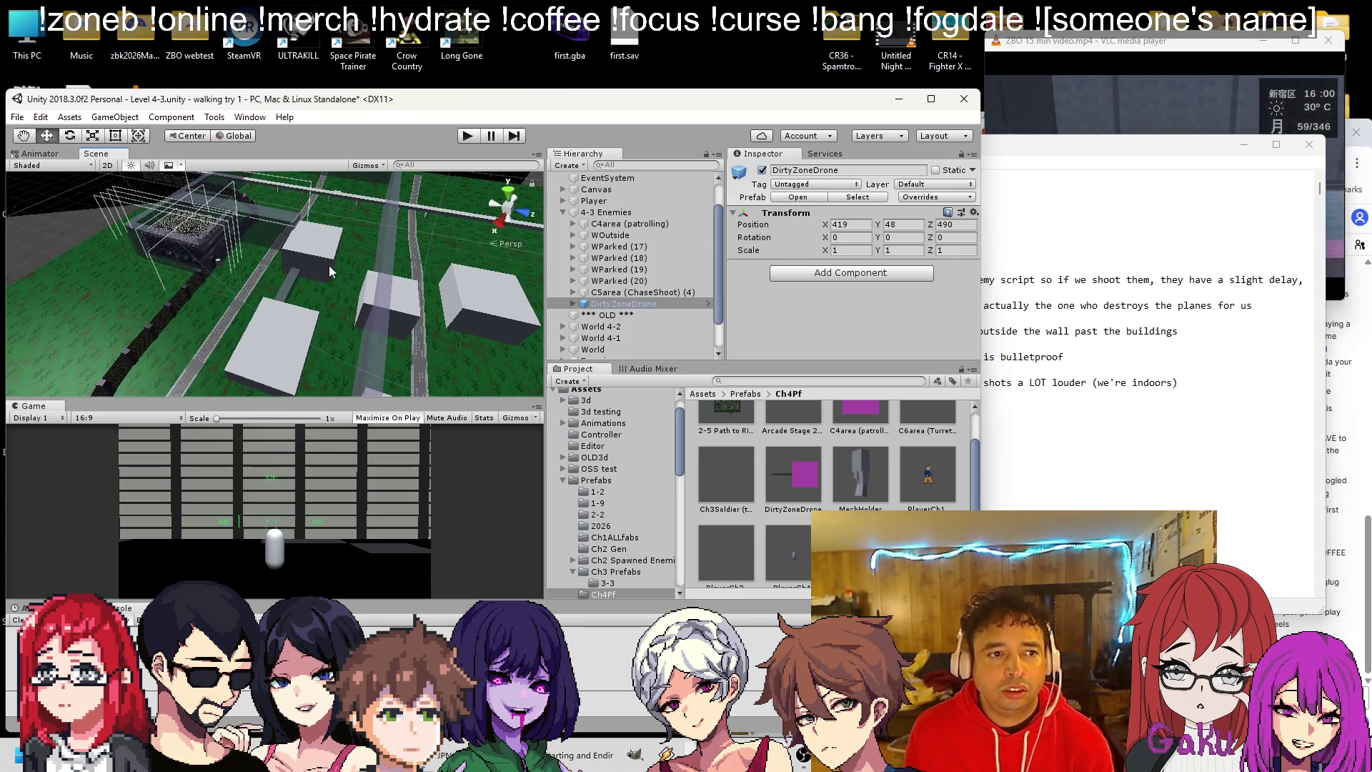
Unpack DirtyZoneDrone completely and move it down onto the green area at 552, -652.6, 377.5.
right_click(604, 306)
left_click(663, 451)
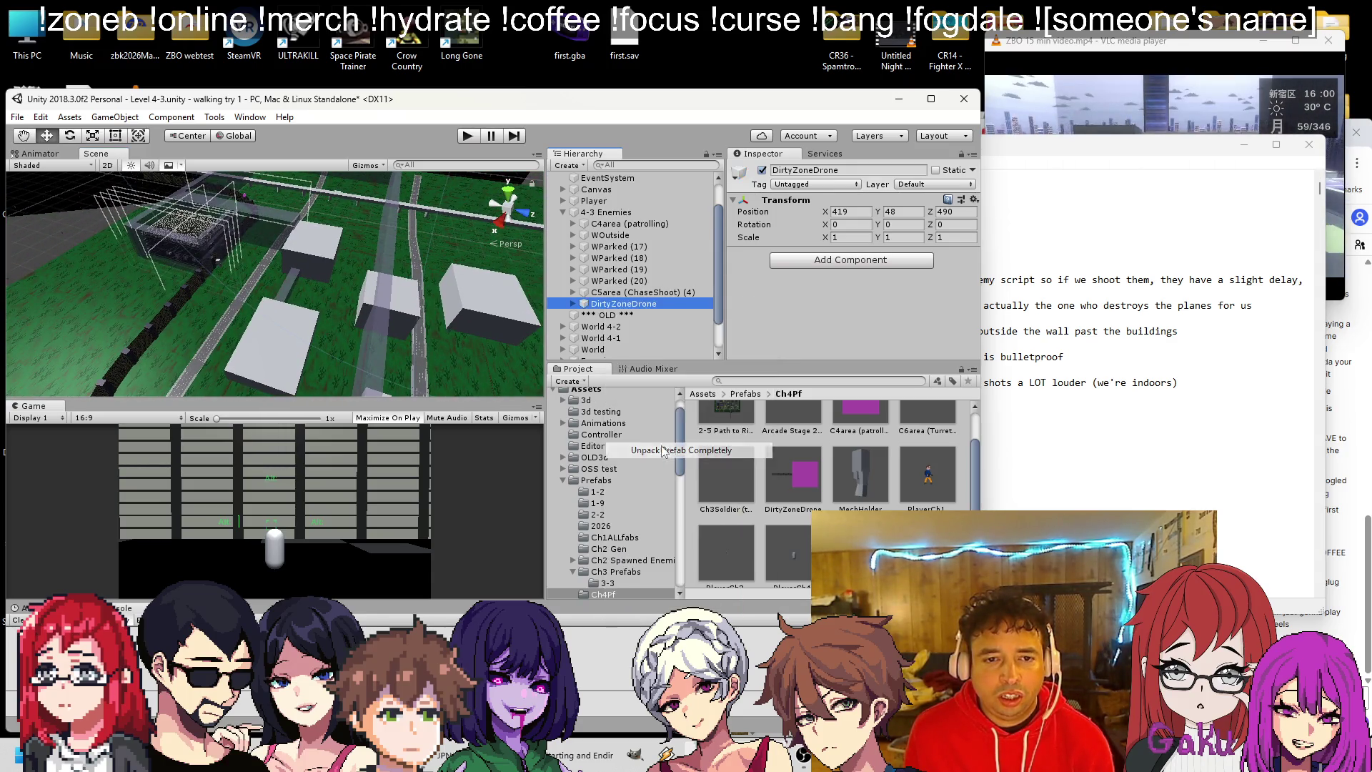
key("f")
scroll(345, 262, "down", 3)
mouse_move(345, 256)
left_mouse_down()
mouse_move(423, 221)
mouse_move(314, 187)
mouse_move(297, 285)
mouse_move(343, 283)
mouse_move(337, 342)
left_mouse_up()
key("f")
key("f")
mouse_move(242, 256)
left_mouse_down()
mouse_move(263, 300)
mouse_move(332, 268)
mouse_move(363, 224)
mouse_move(354, 190)
mouse_move(316, 291)
mouse_move(230, 303)
mouse_move(270, 276)
mouse_move(204, 286)
mouse_move(328, 269)
left_mouse_up()
left_click_drag(368, 315, 380, 319)
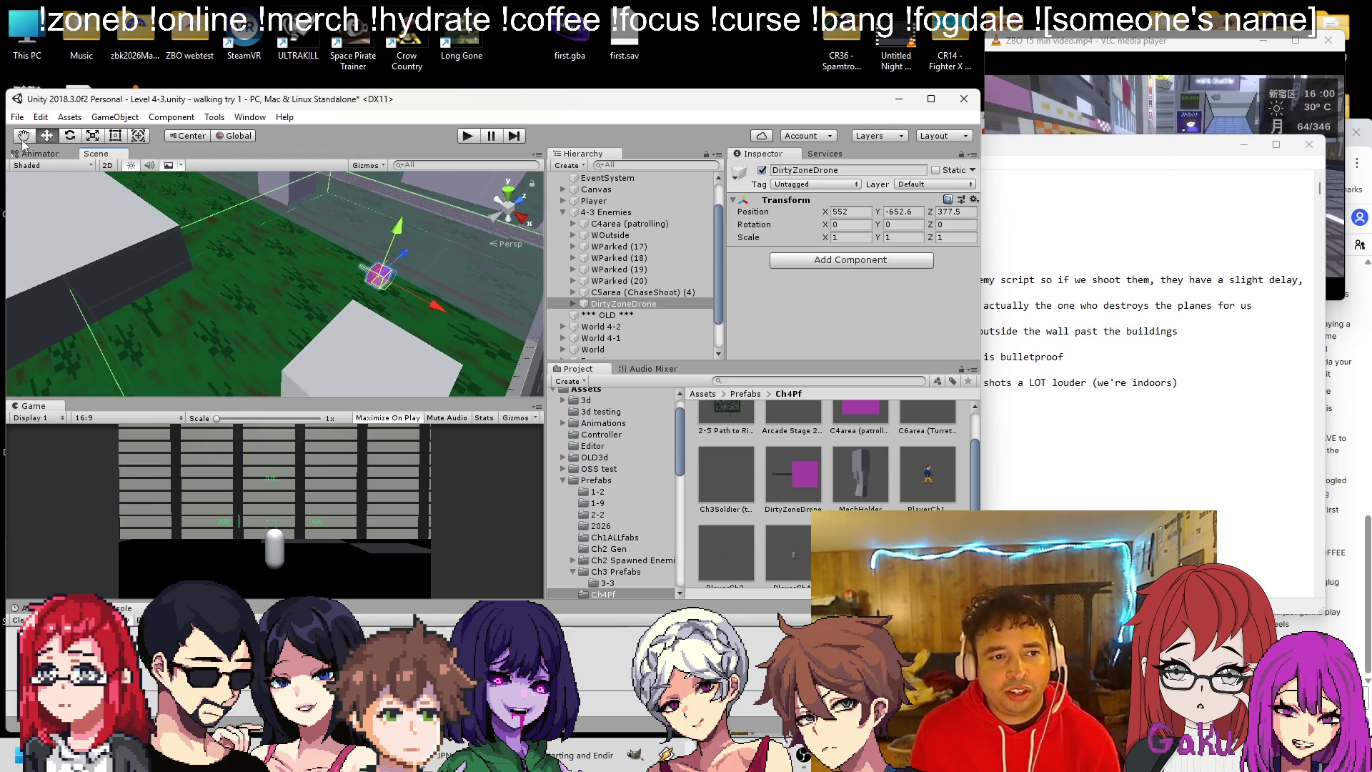
left_click_drag(359, 255, 418, 286)
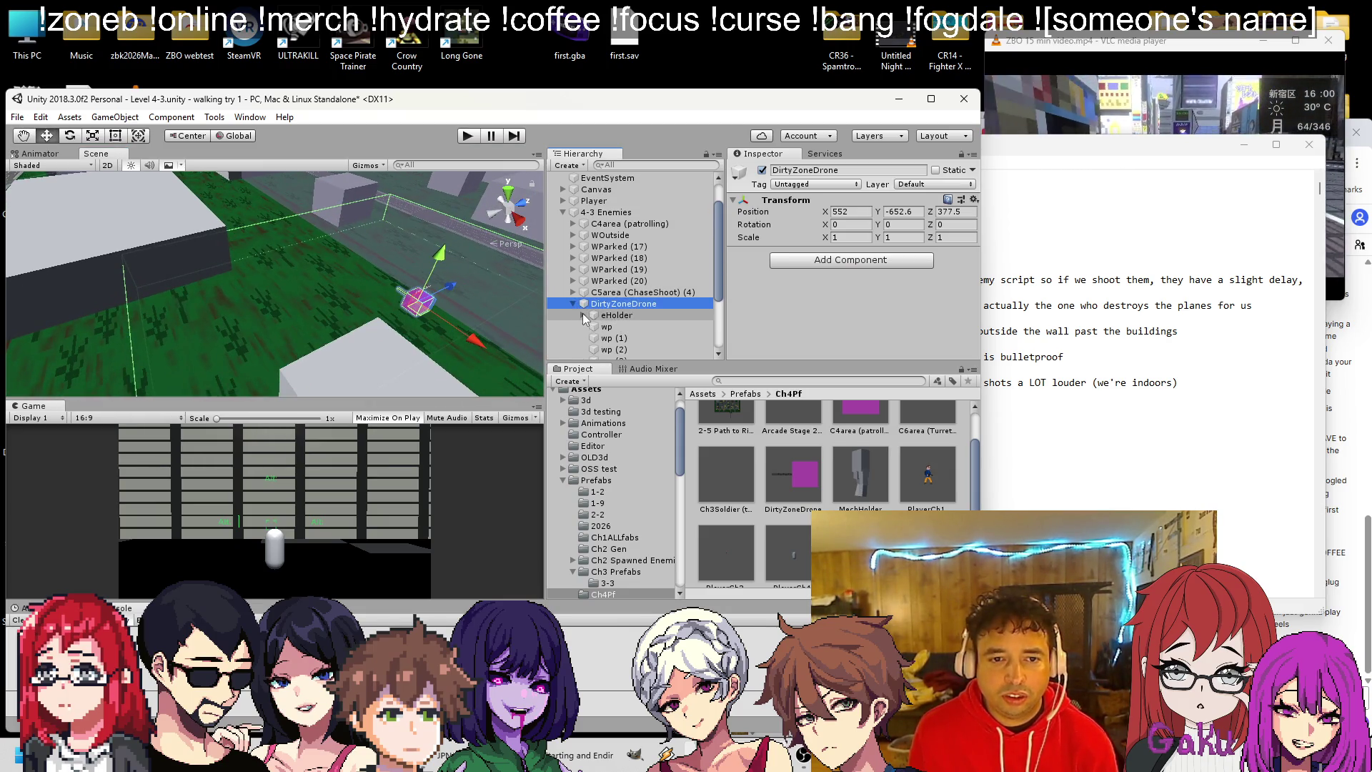
Move DirtyZoneDrone horizontally to X 76, Z 357.
left_click(573, 304)
left_click(593, 241)
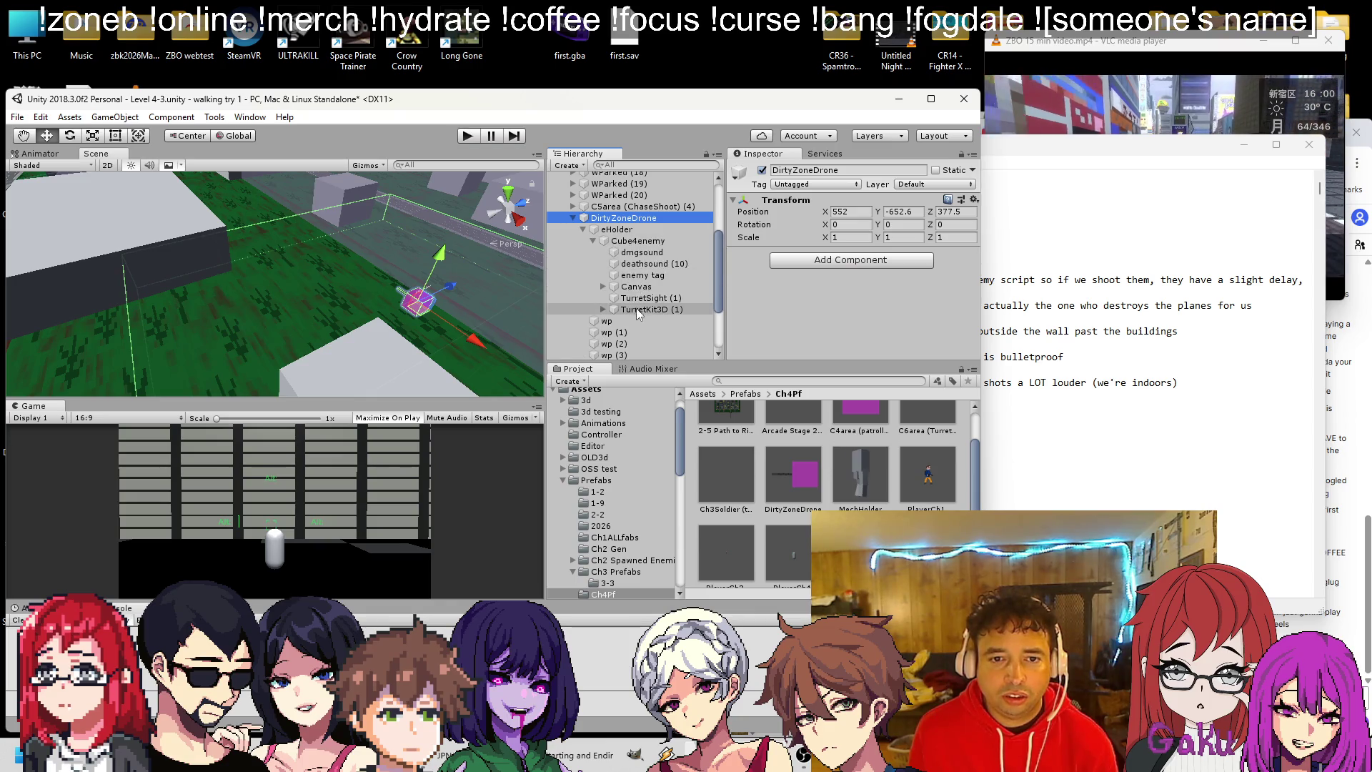
scroll(199, 190, "down", 5)
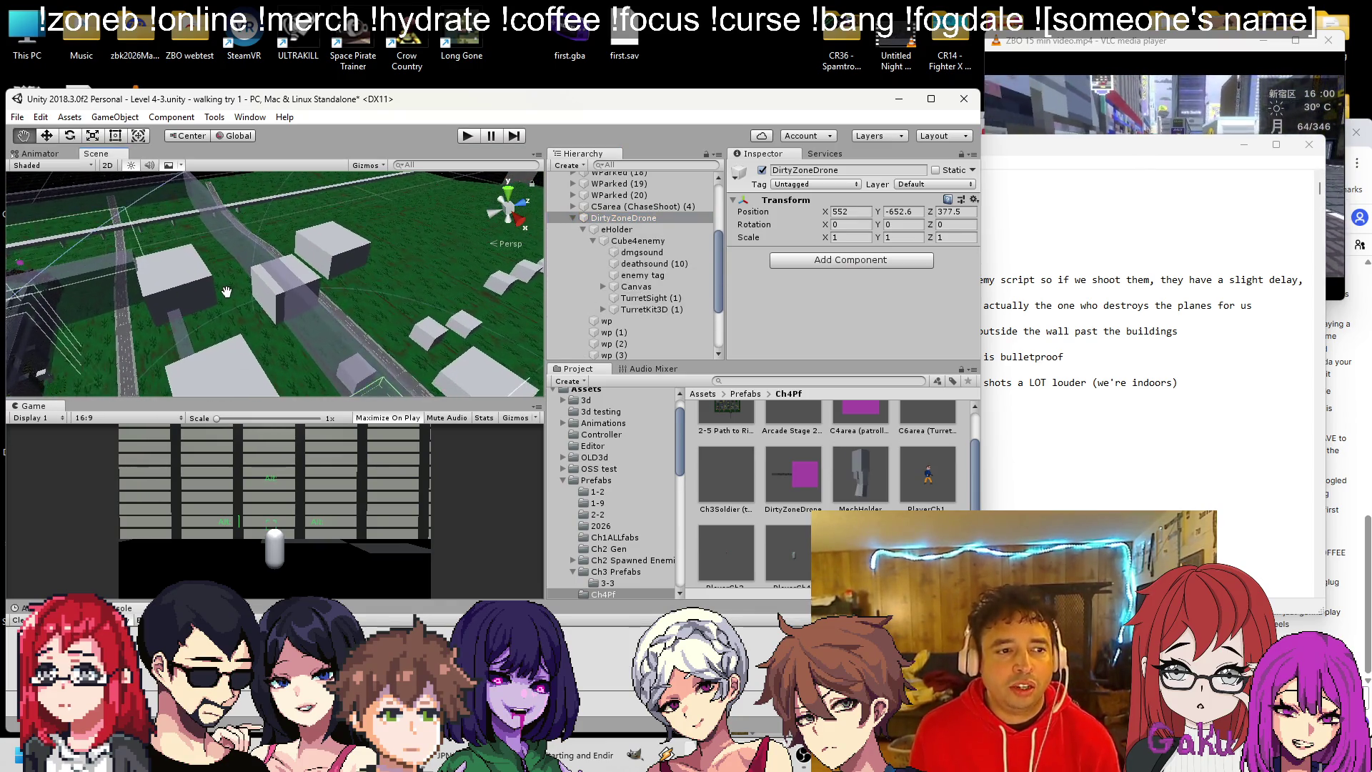
mouse_move(225, 292)
left_mouse_down()
mouse_move(230, 307)
mouse_move(351, 342)
mouse_move(274, 212)
mouse_move(356, 332)
left_mouse_up()
left_click_drag(346, 323, 339, 311)
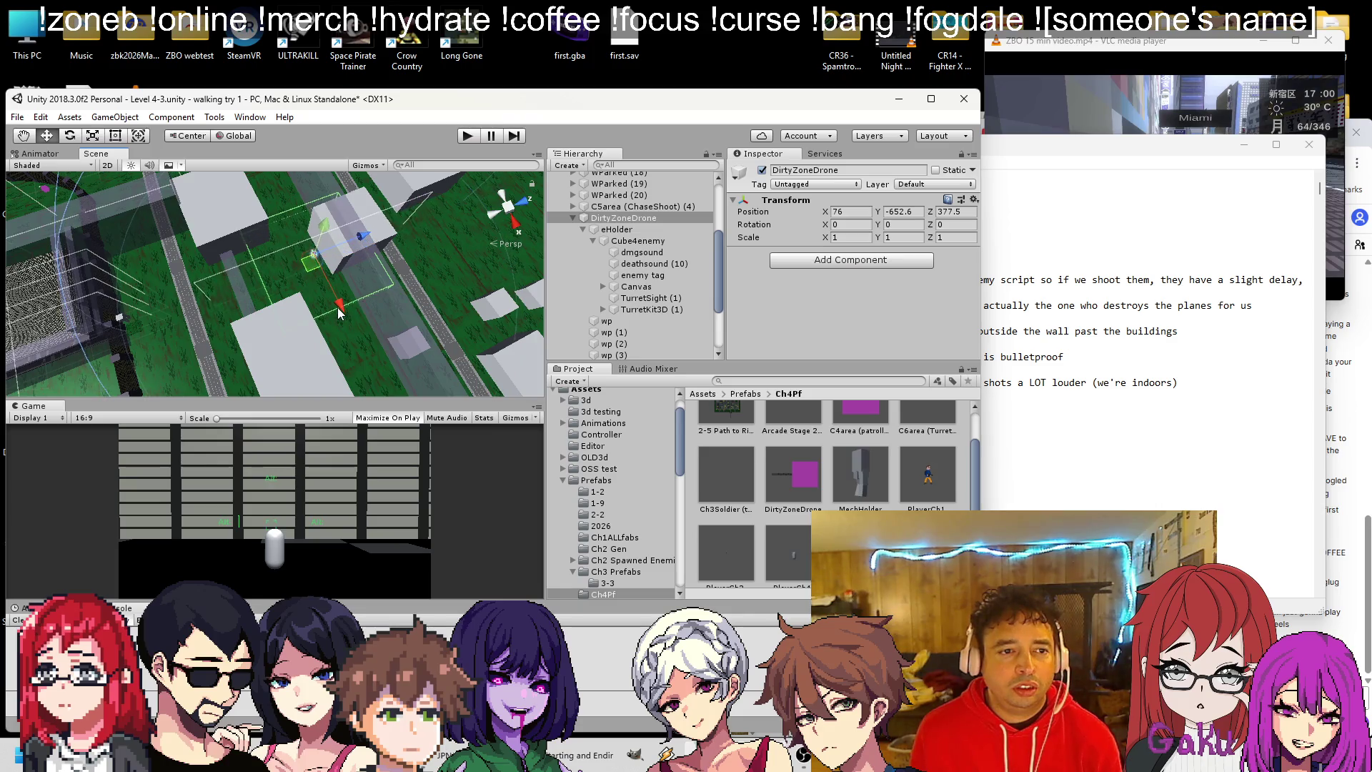
left_click_drag(368, 235, 360, 238)
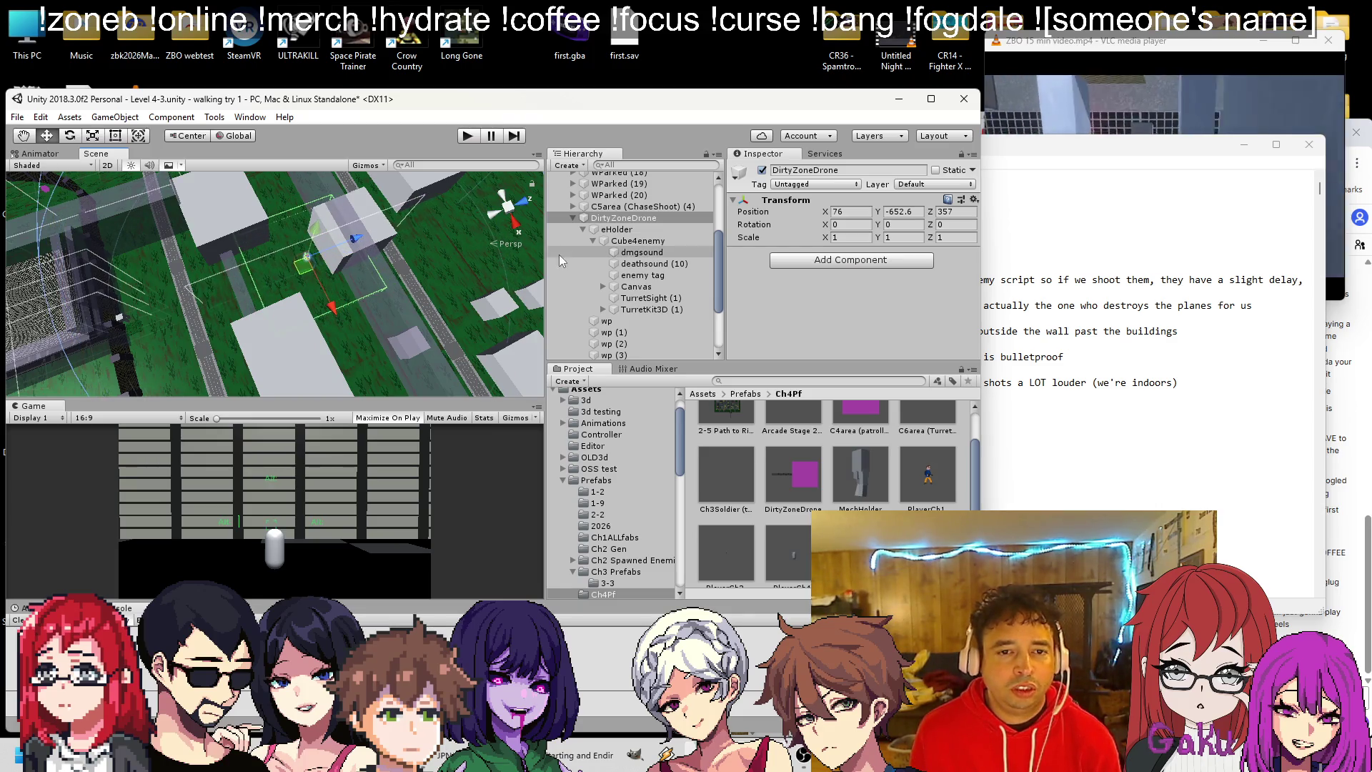
Widen TurretSight (1)'s trigger box collider to 33.85 on X.
left_click(646, 298)
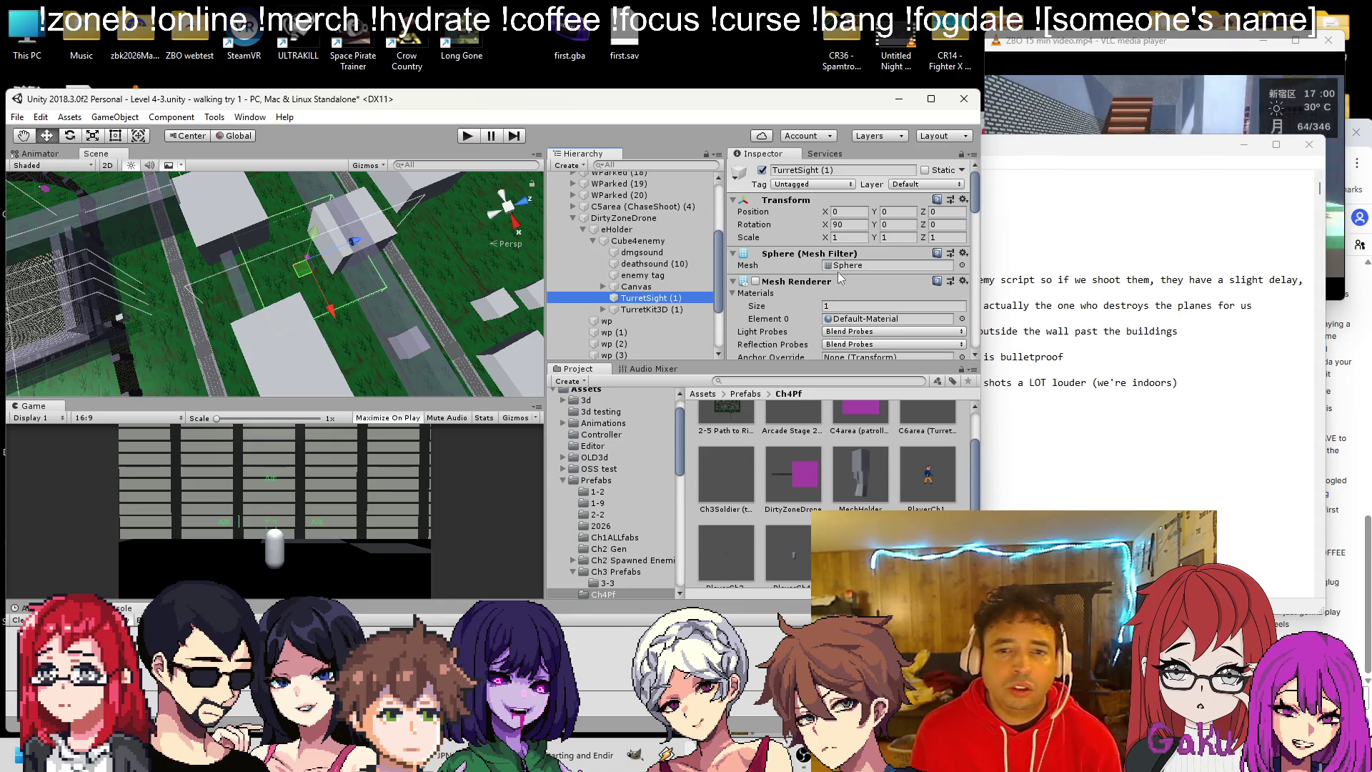
scroll(796, 273, "down", 10)
left_click(833, 305)
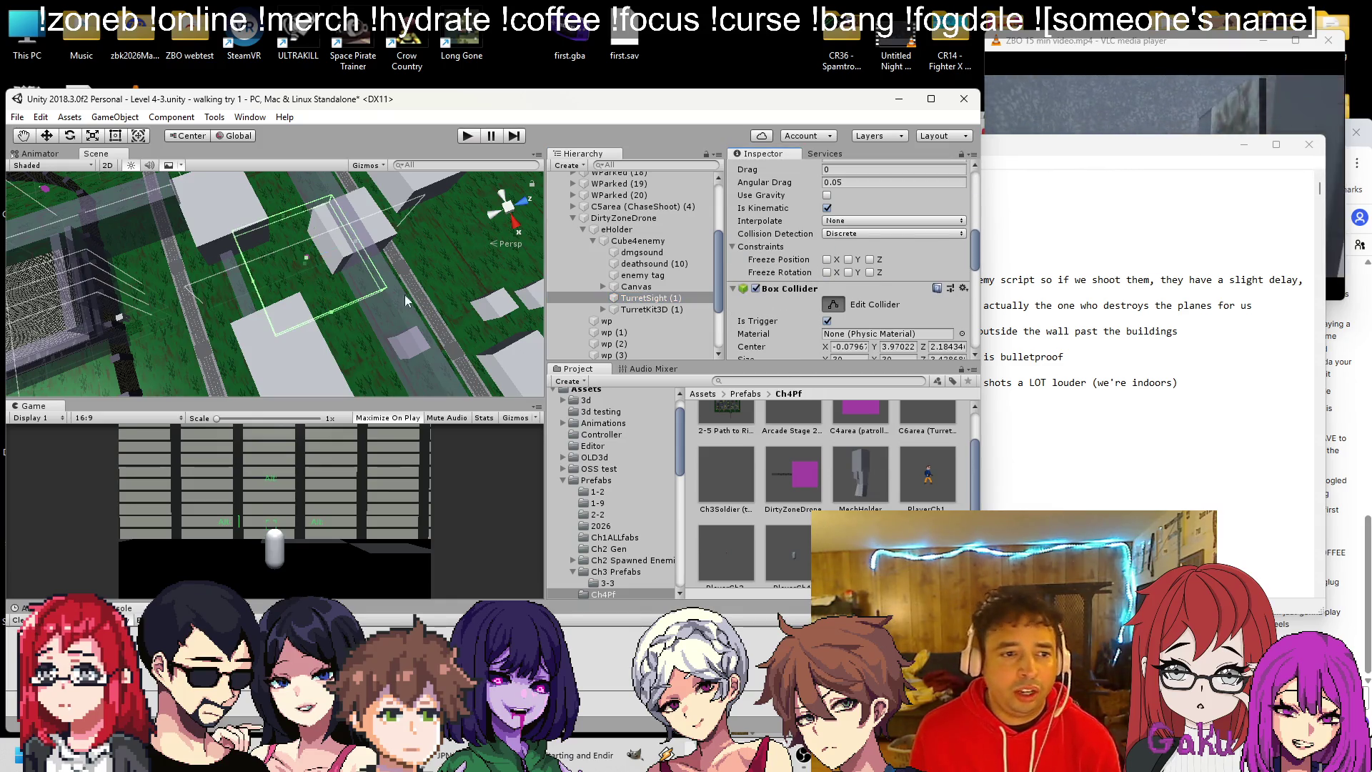
scroll(181, 273, "up", 5)
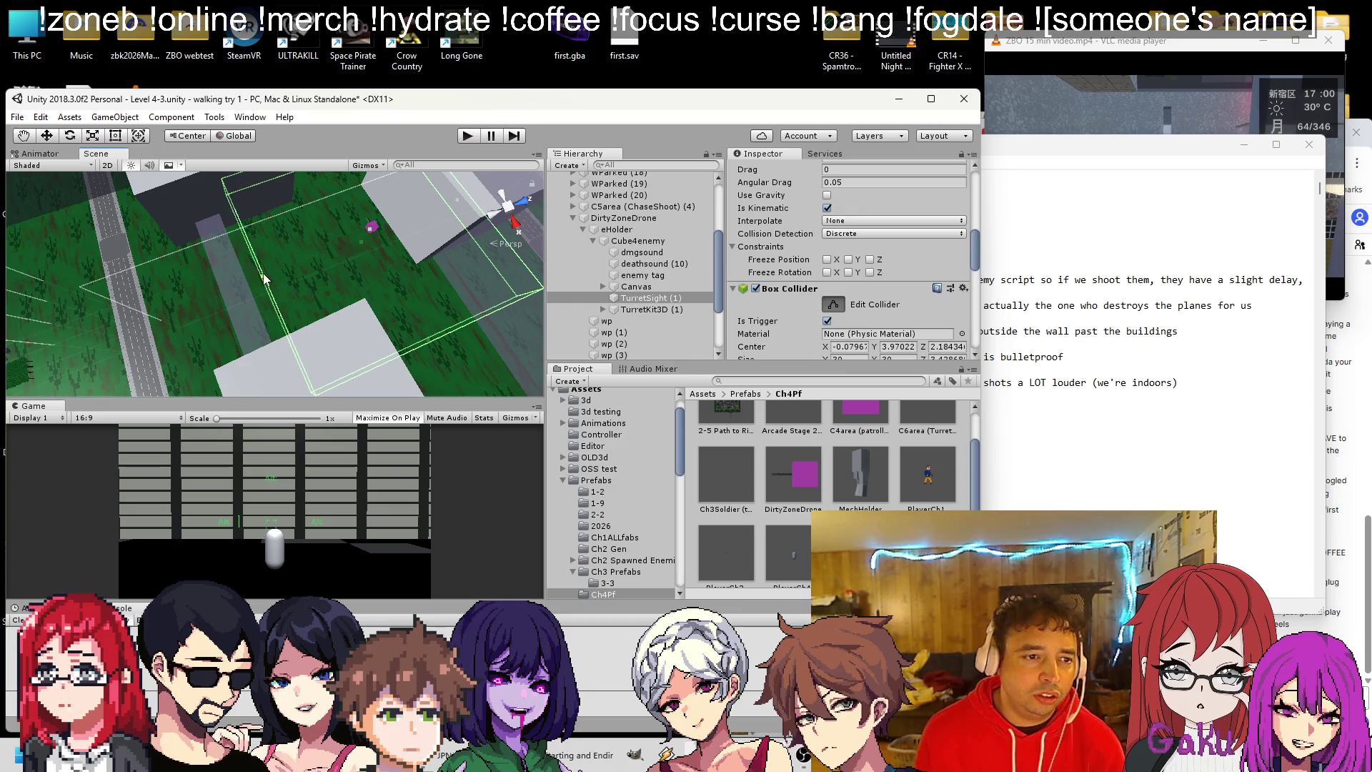
left_click_drag(264, 279, 233, 280)
scroll(225, 279, "down", 5)
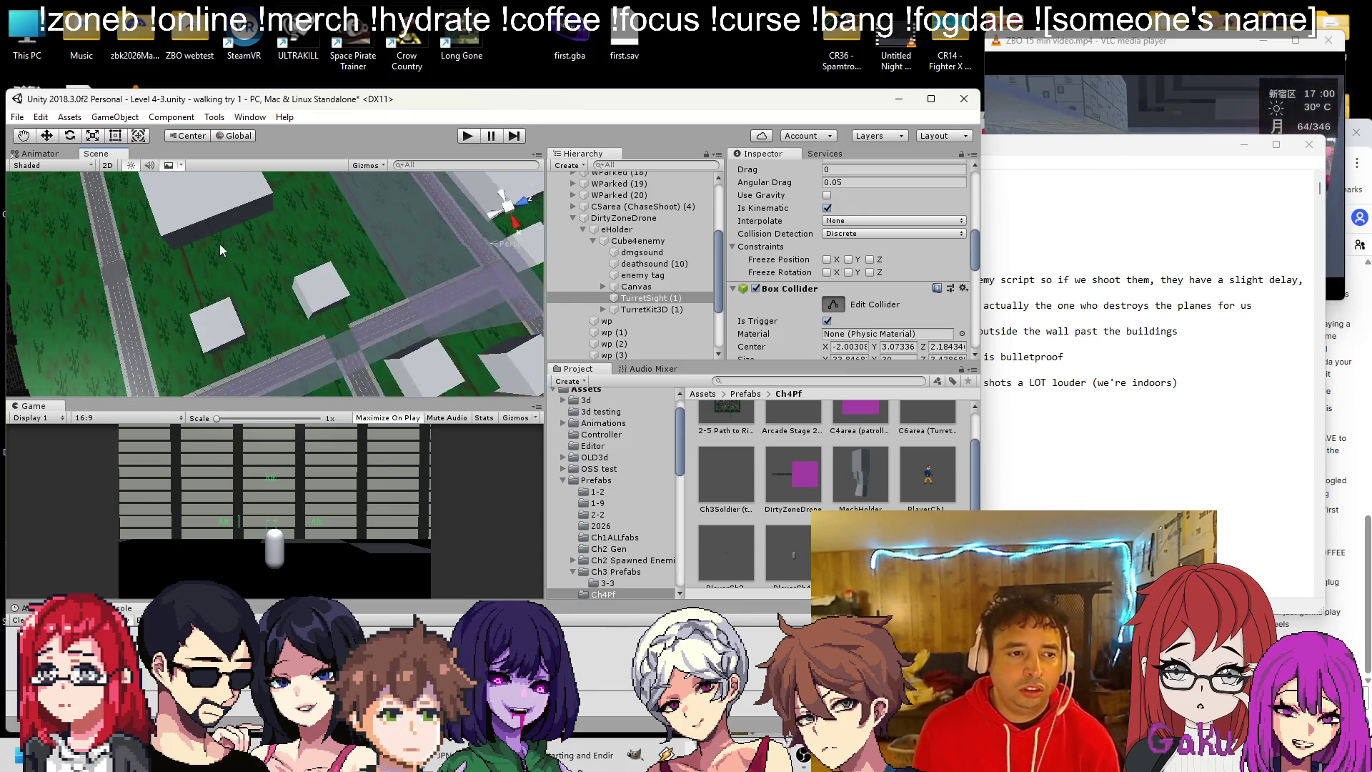
scroll(220, 243, "up", 5)
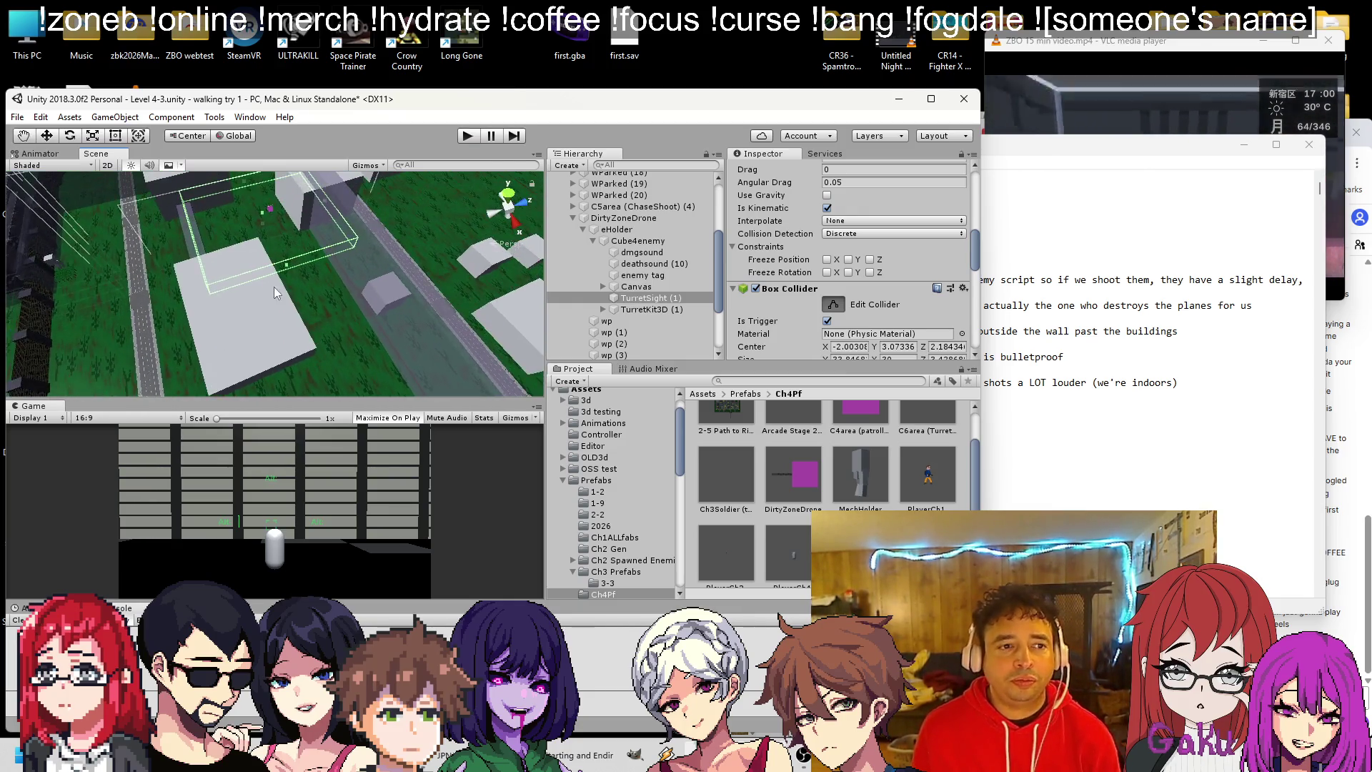
left_click_drag(274, 293, 304, 340)
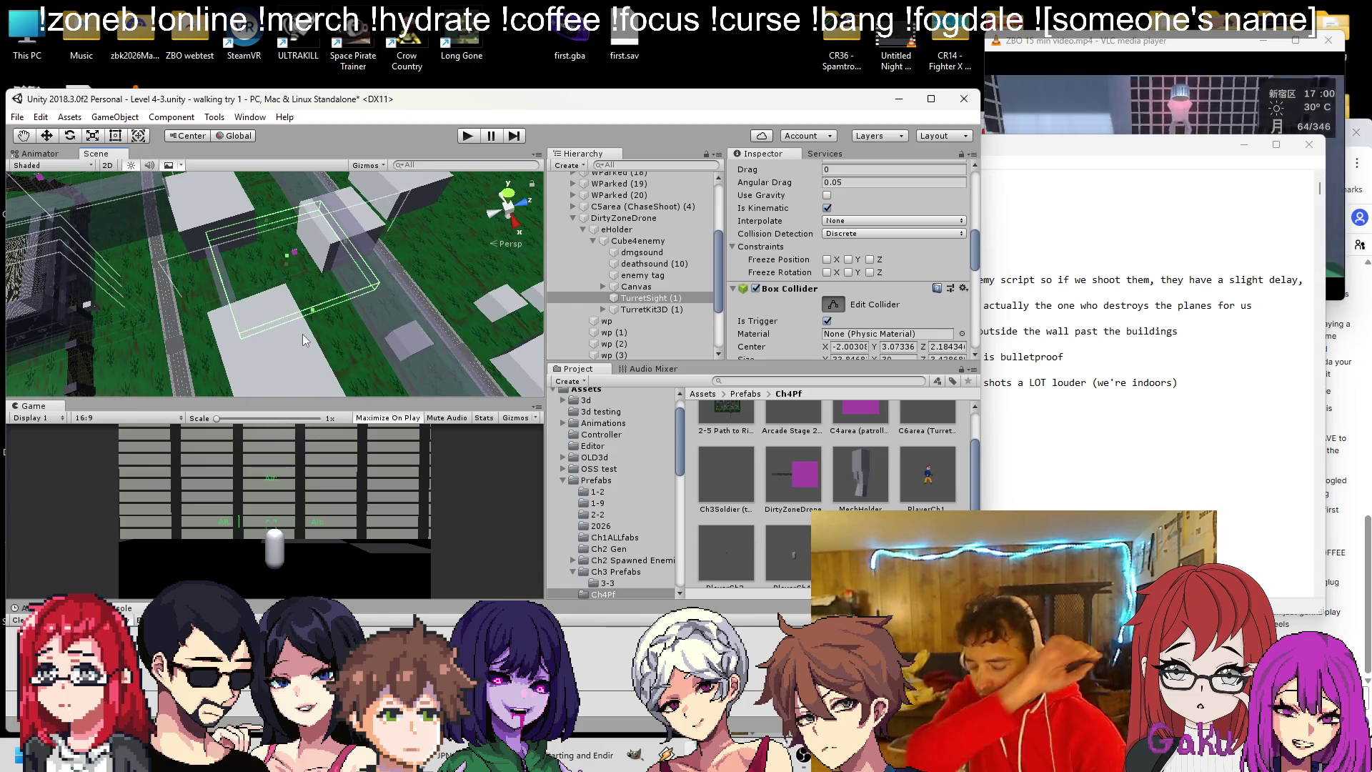
scroll(813, 287, "down", 3)
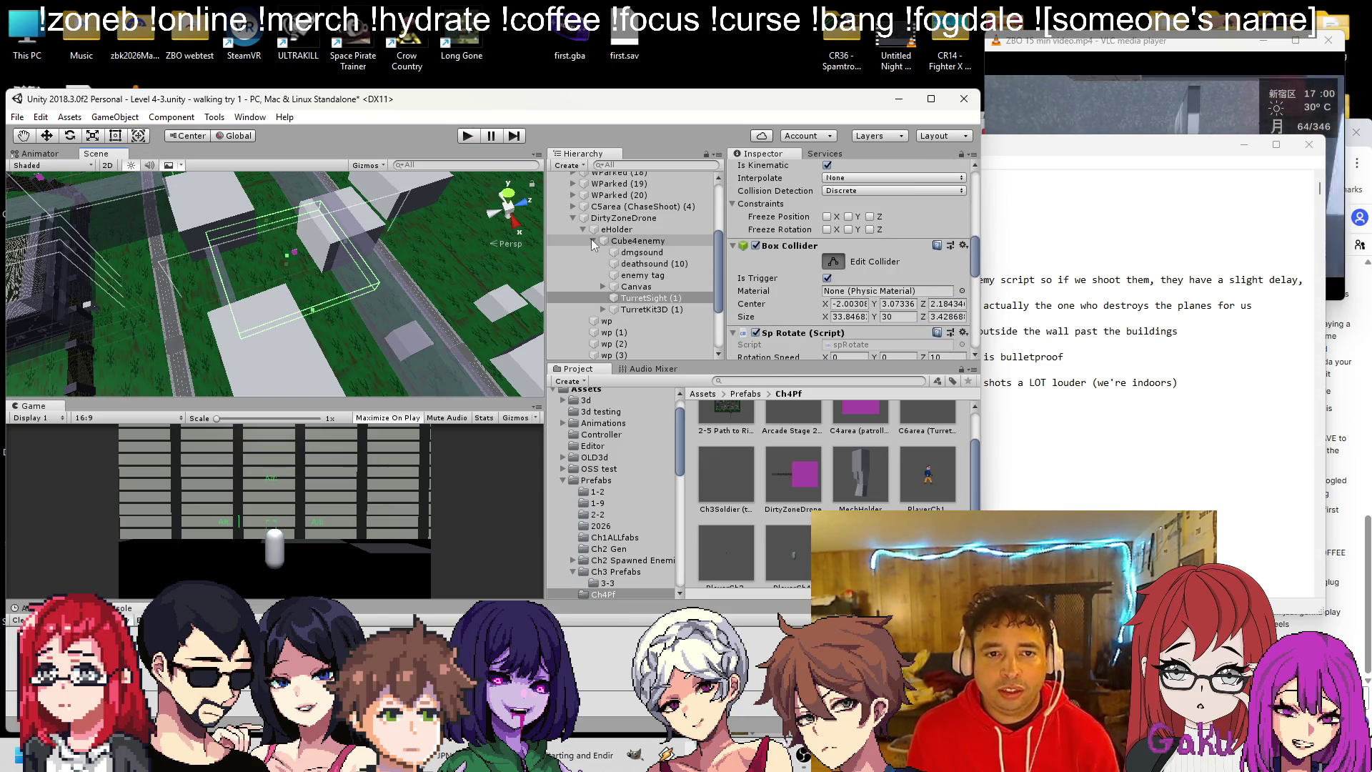
Expand TurretKit3D (1) and reselect DirtyZoneDrone.
left_click(601, 310)
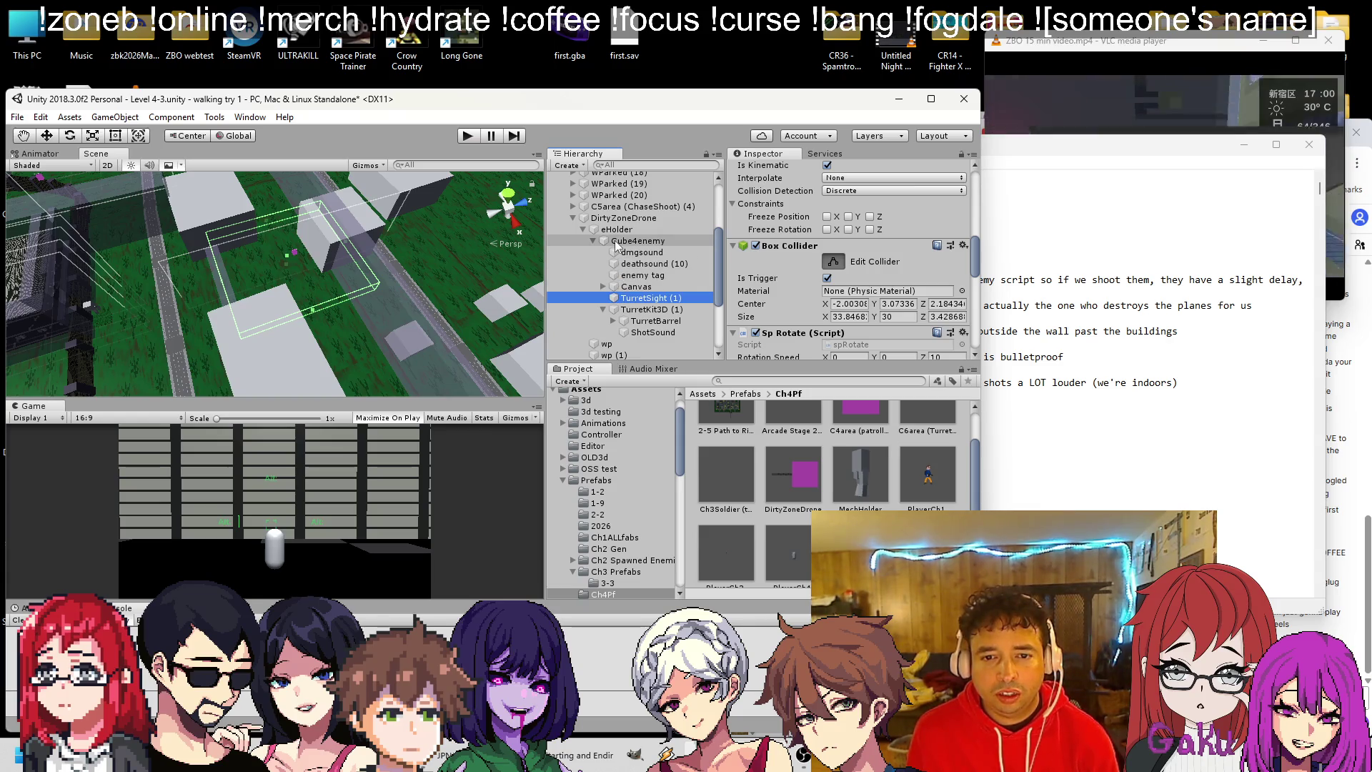
scroll(601, 243, "down", 3)
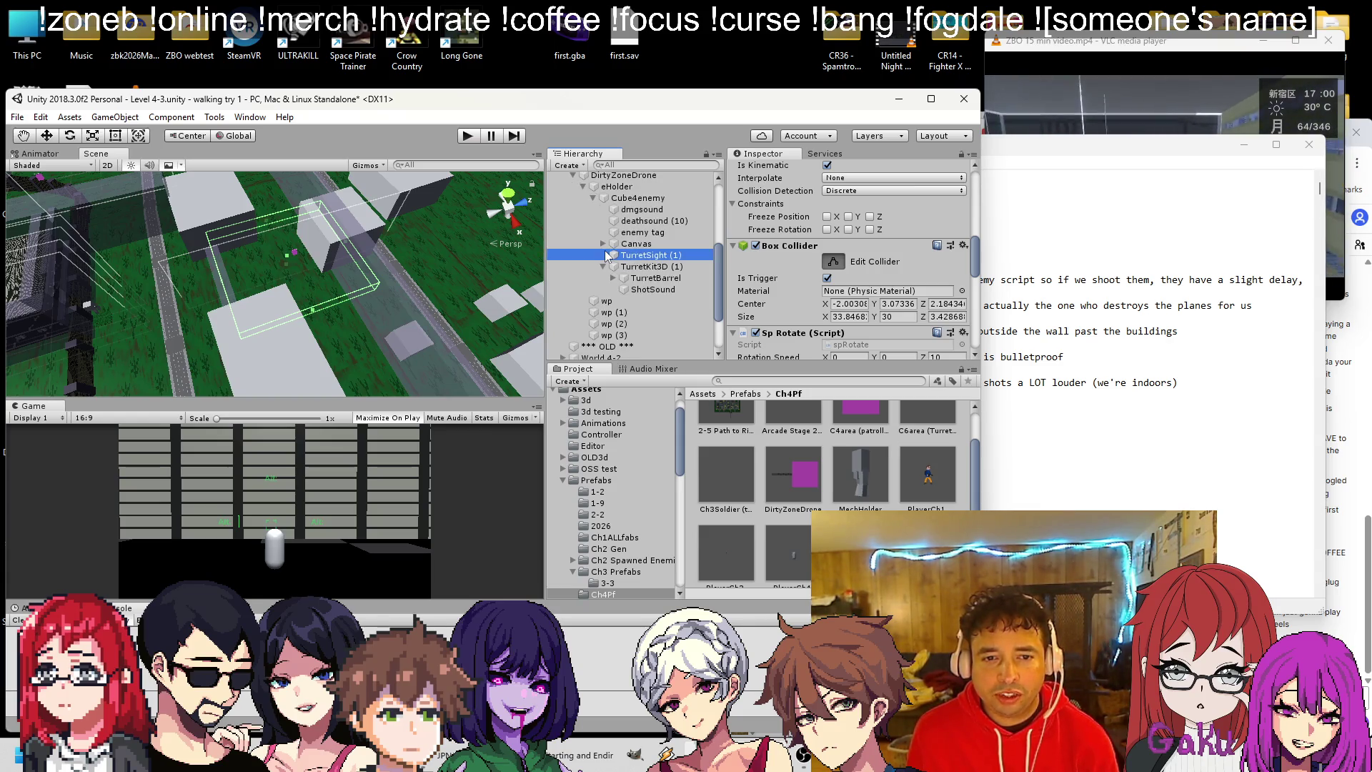
left_click(618, 175)
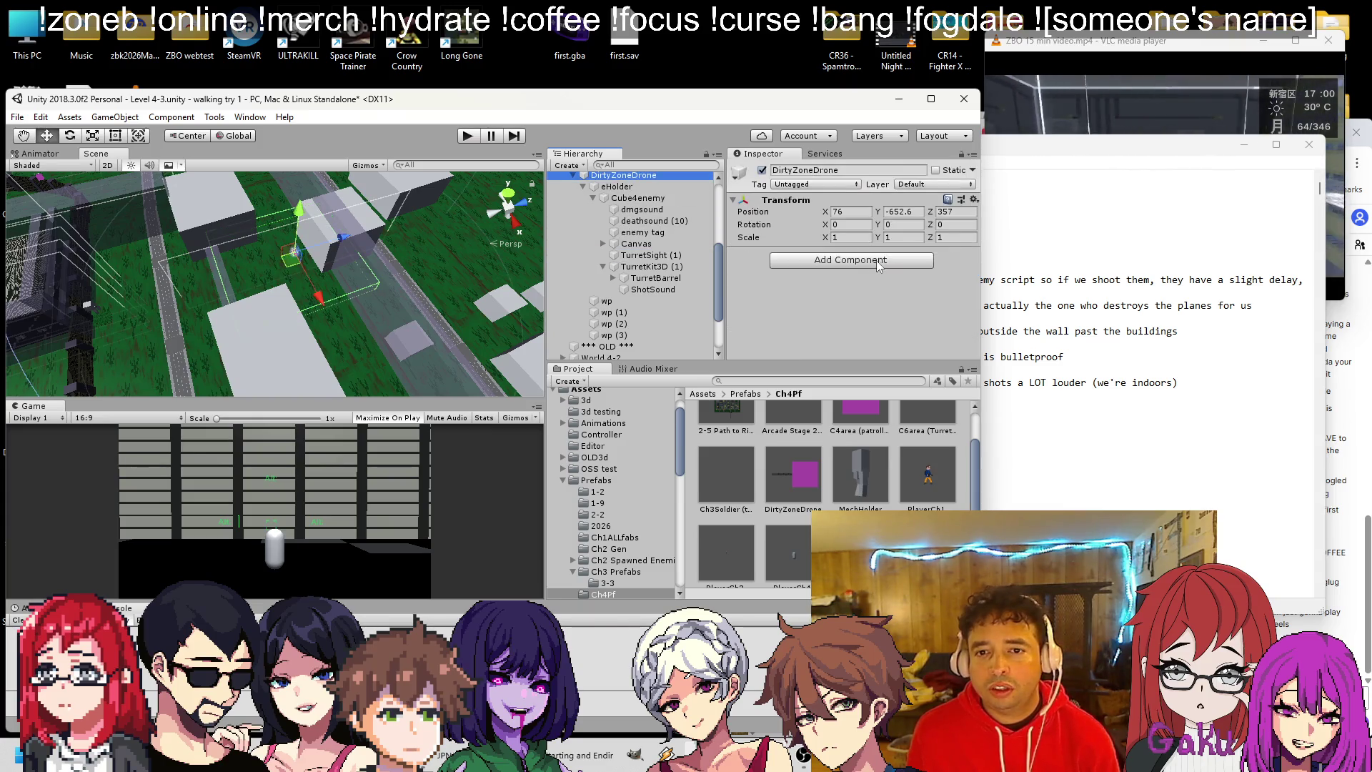
Reduce eHolder's waypoint count from four to two.
left_click(616, 187)
scroll(821, 279, "down", 3)
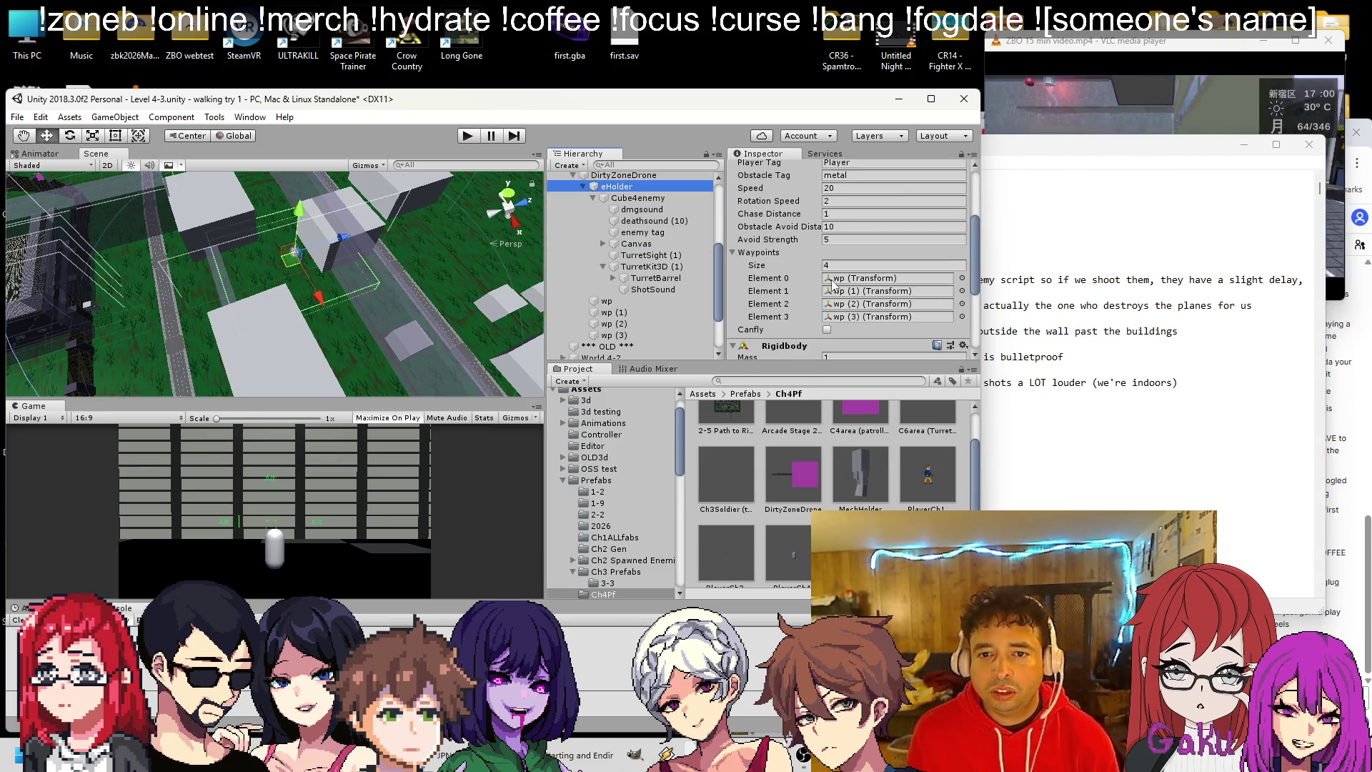
left_click(785, 278)
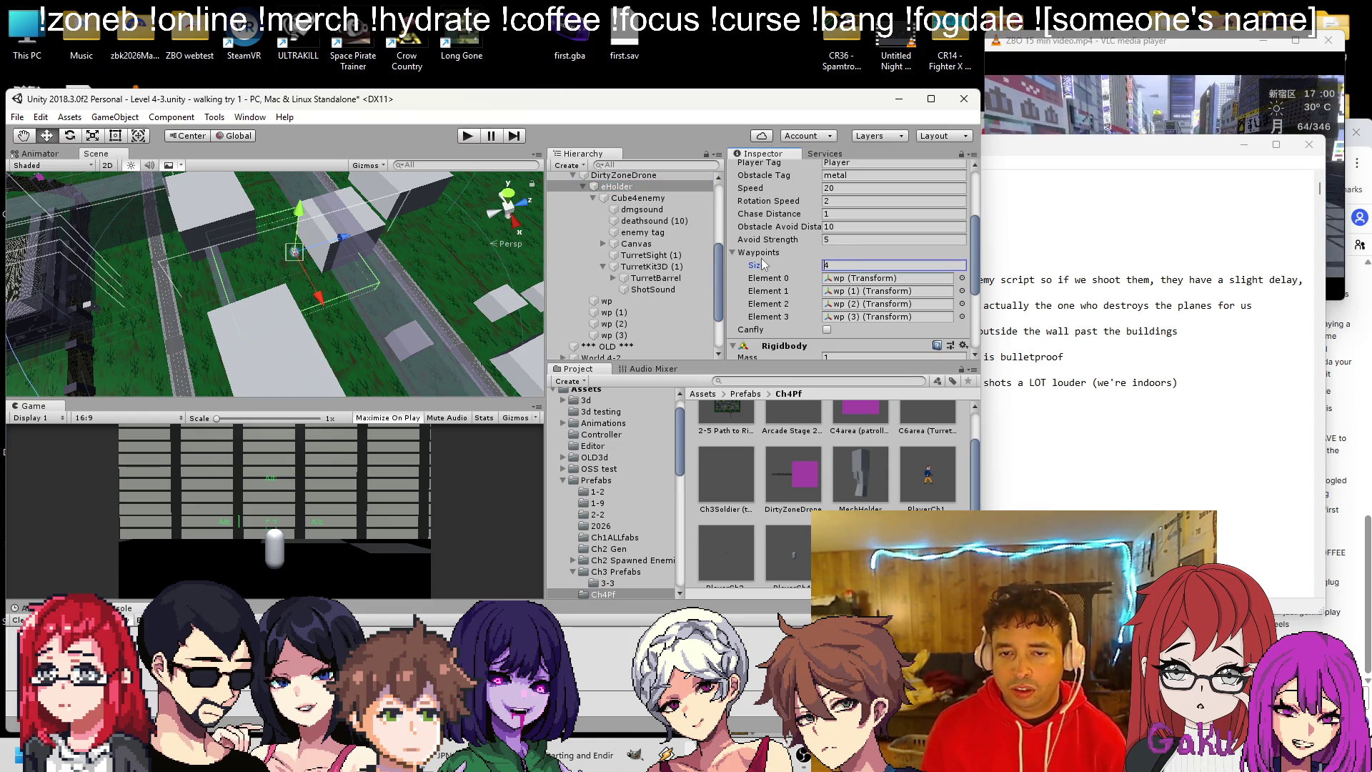
type("2")
key("Return")
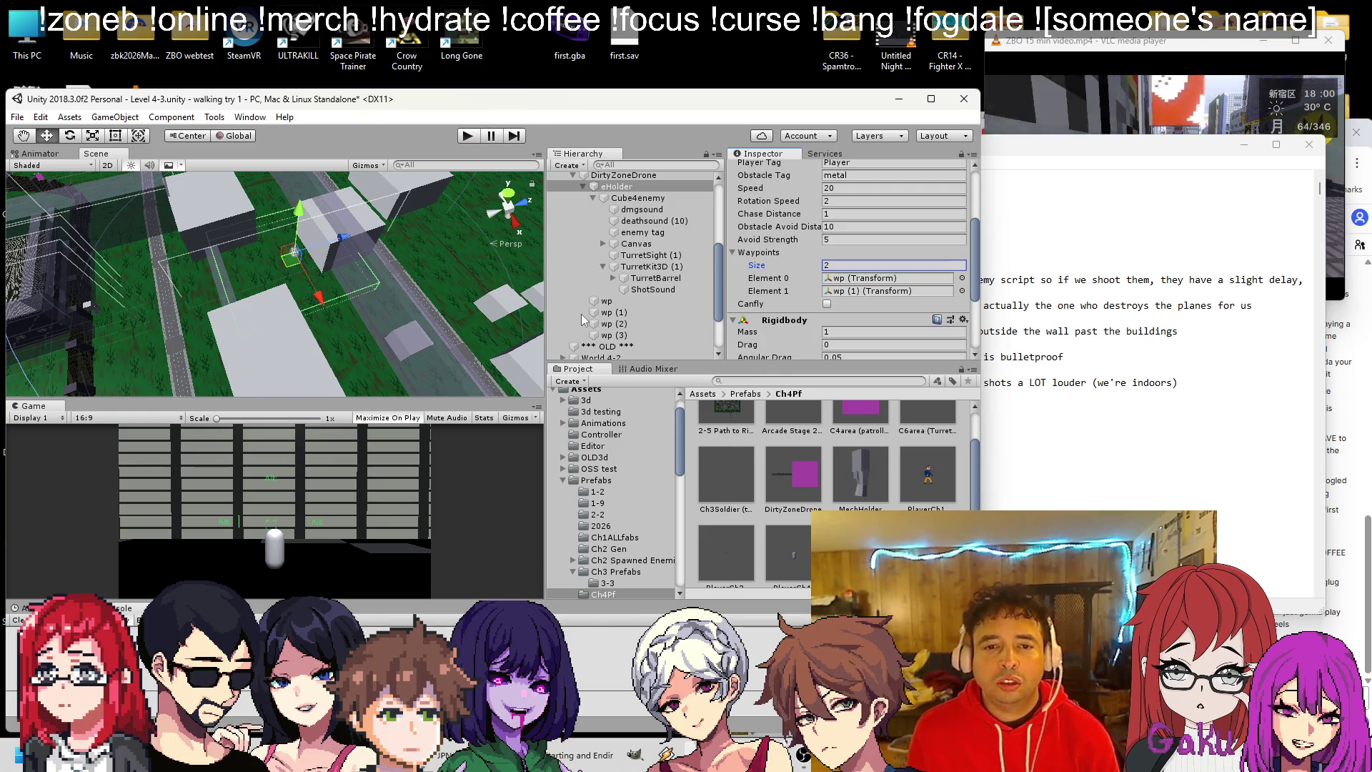
Move the wp waypoint along Z and frame it in the view.
left_click(613, 335)
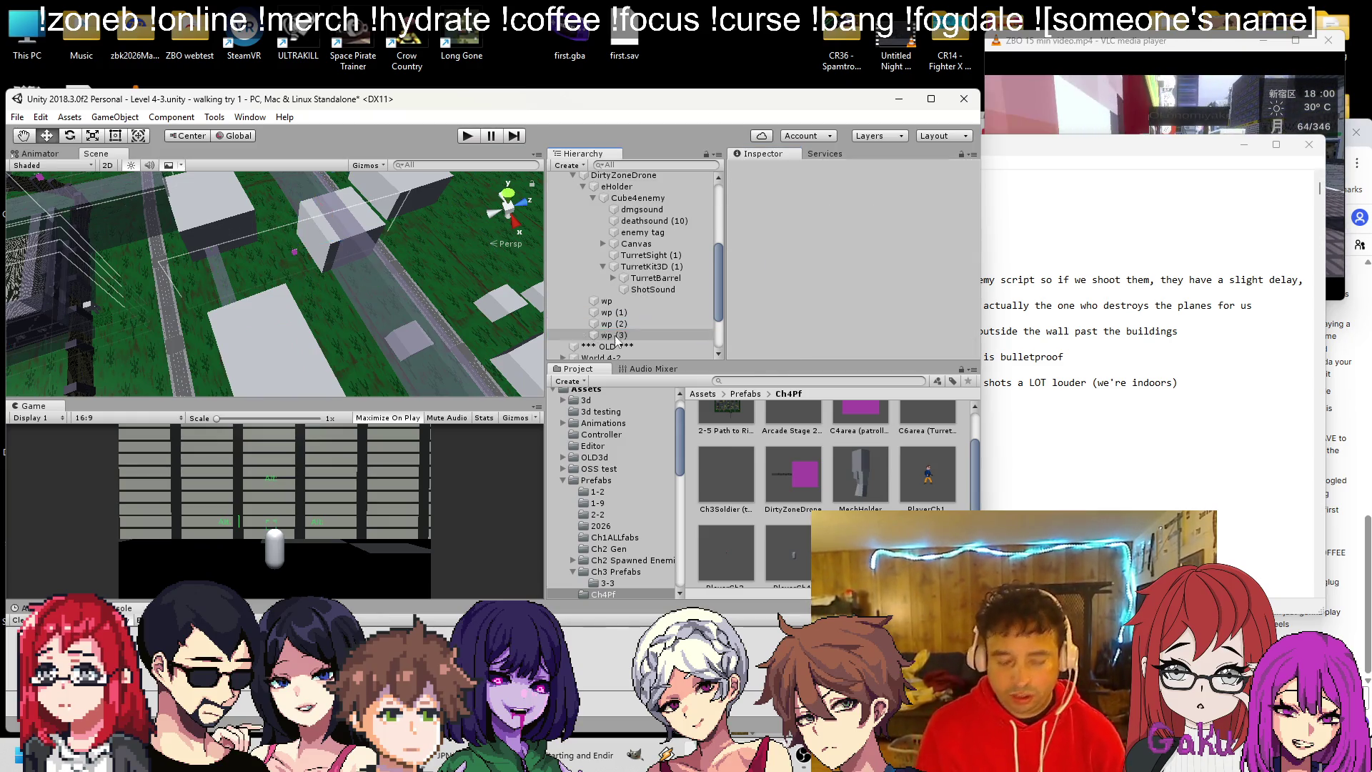
double_click(606, 301)
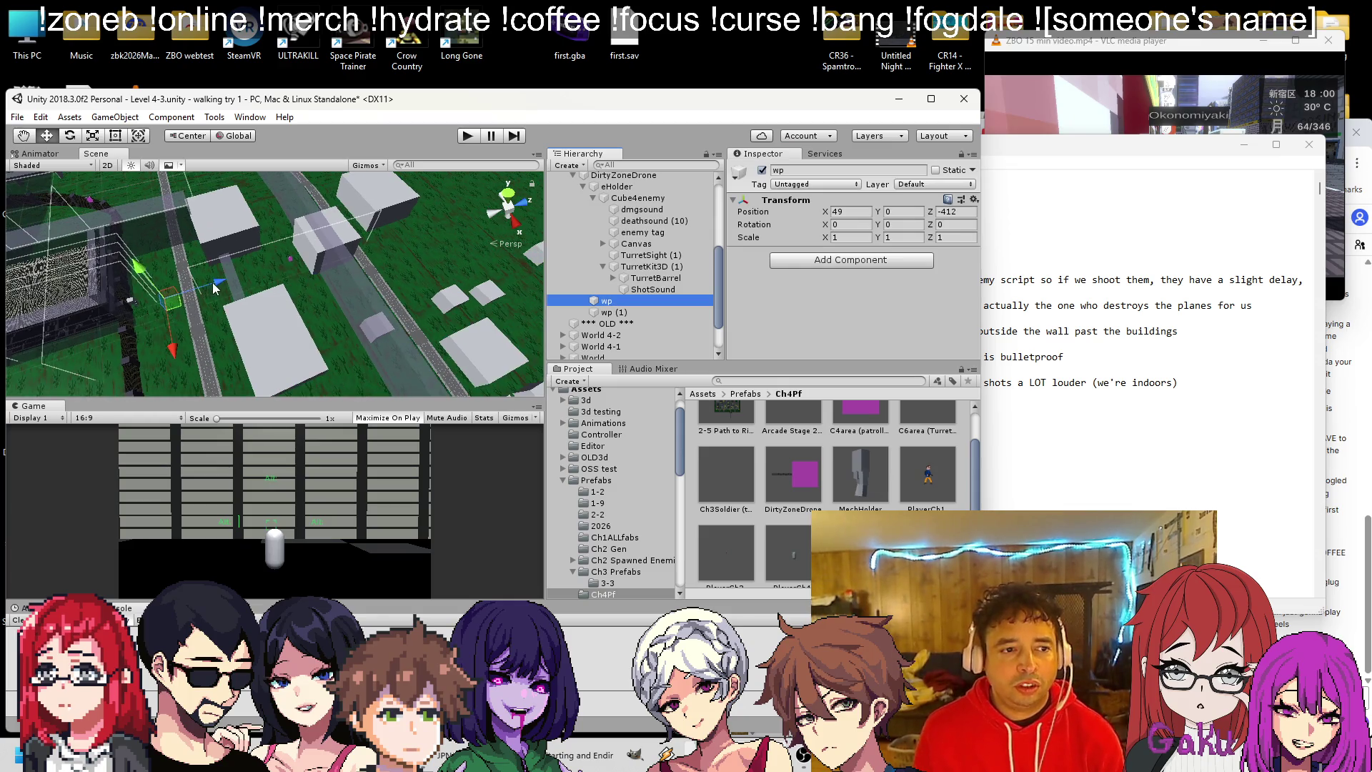
left_click_drag(213, 281, 350, 265)
key("f")
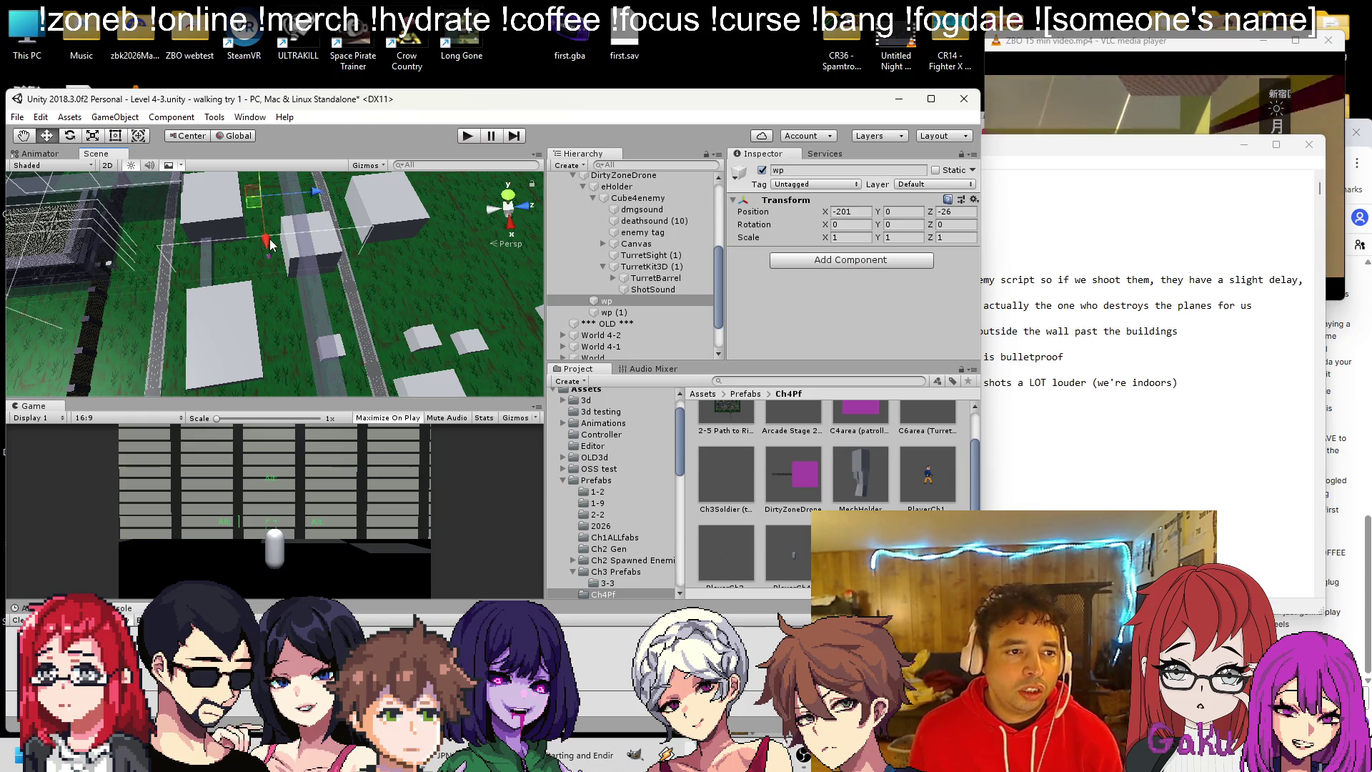
Copy wp's position onto wp (1), then slide wp (1) along X to 547.
left_click(566, 313)
left_click(652, 303)
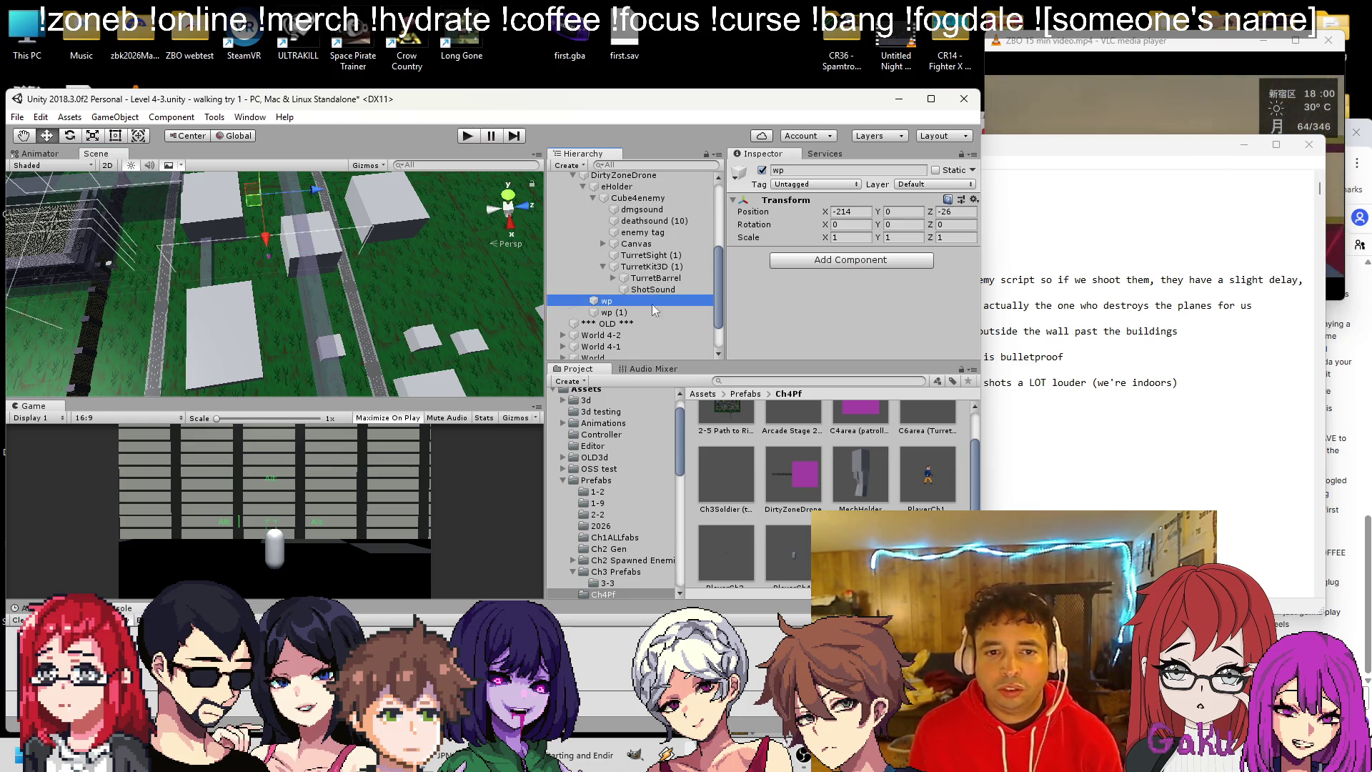
left_click(974, 199)
left_click(1036, 269)
key("Down")
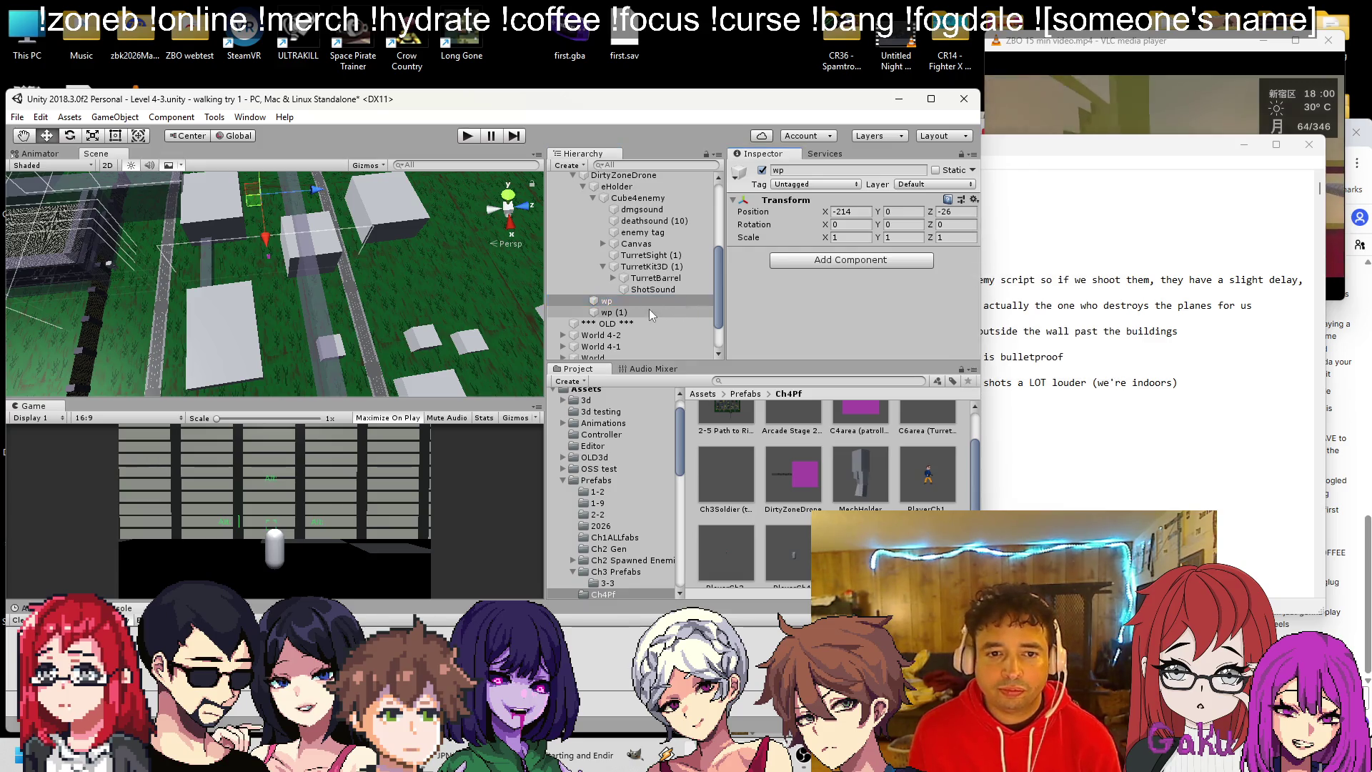
left_click(974, 200)
left_click(1023, 301)
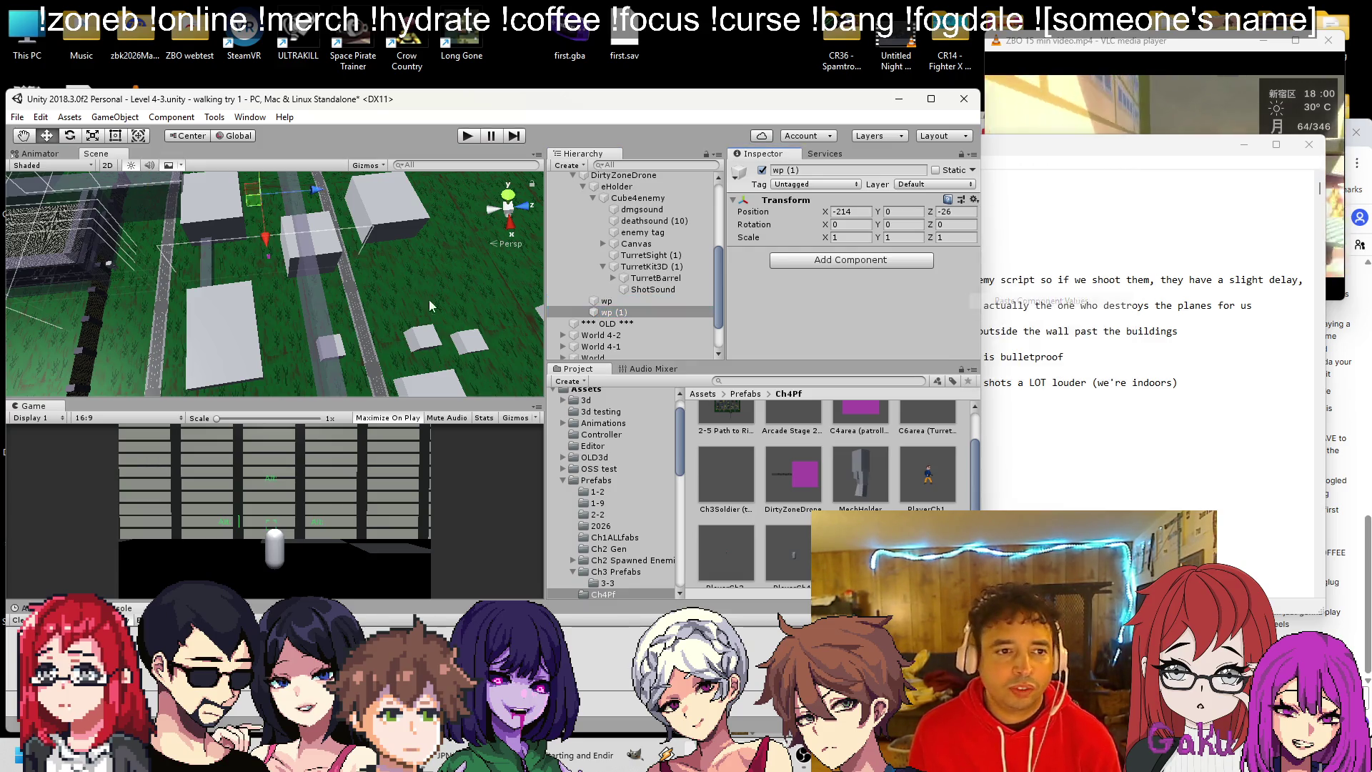
left_click_drag(283, 336, 263, 313)
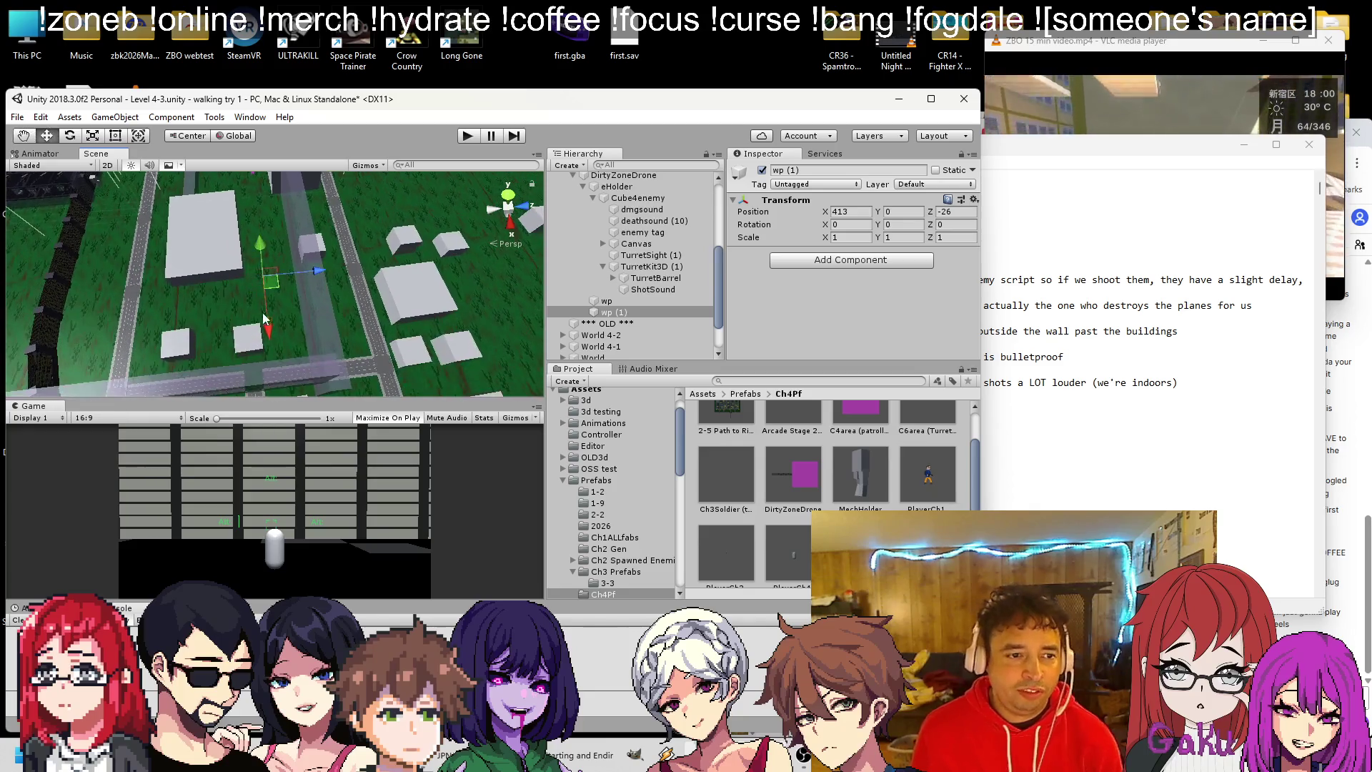
mouse_move(281, 380)
left_mouse_down()
mouse_move(289, 297)
mouse_move(313, 259)
left_mouse_up()
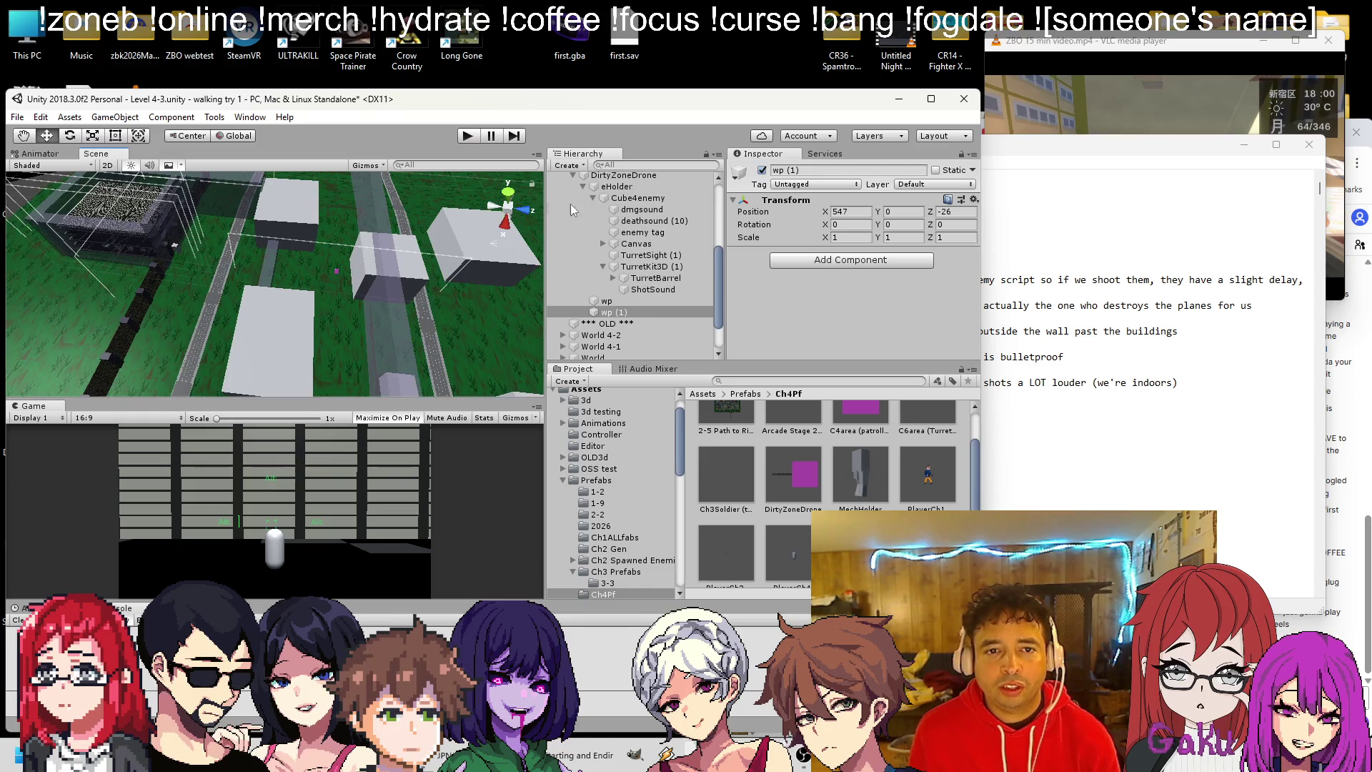
Reselect eHolder to show its Sp Enemy Fly AI settings, then bring up the Twitch stream.
left_click(570, 176)
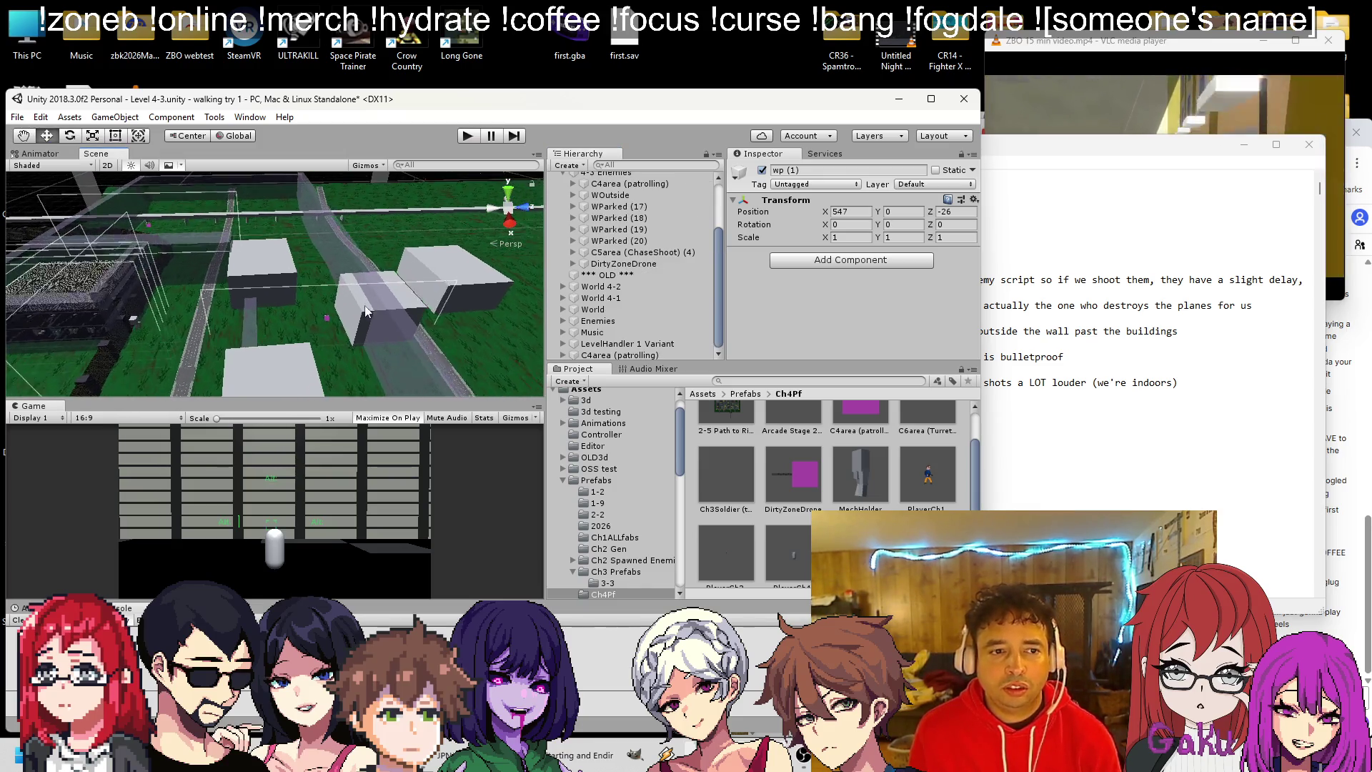
left_click(622, 263)
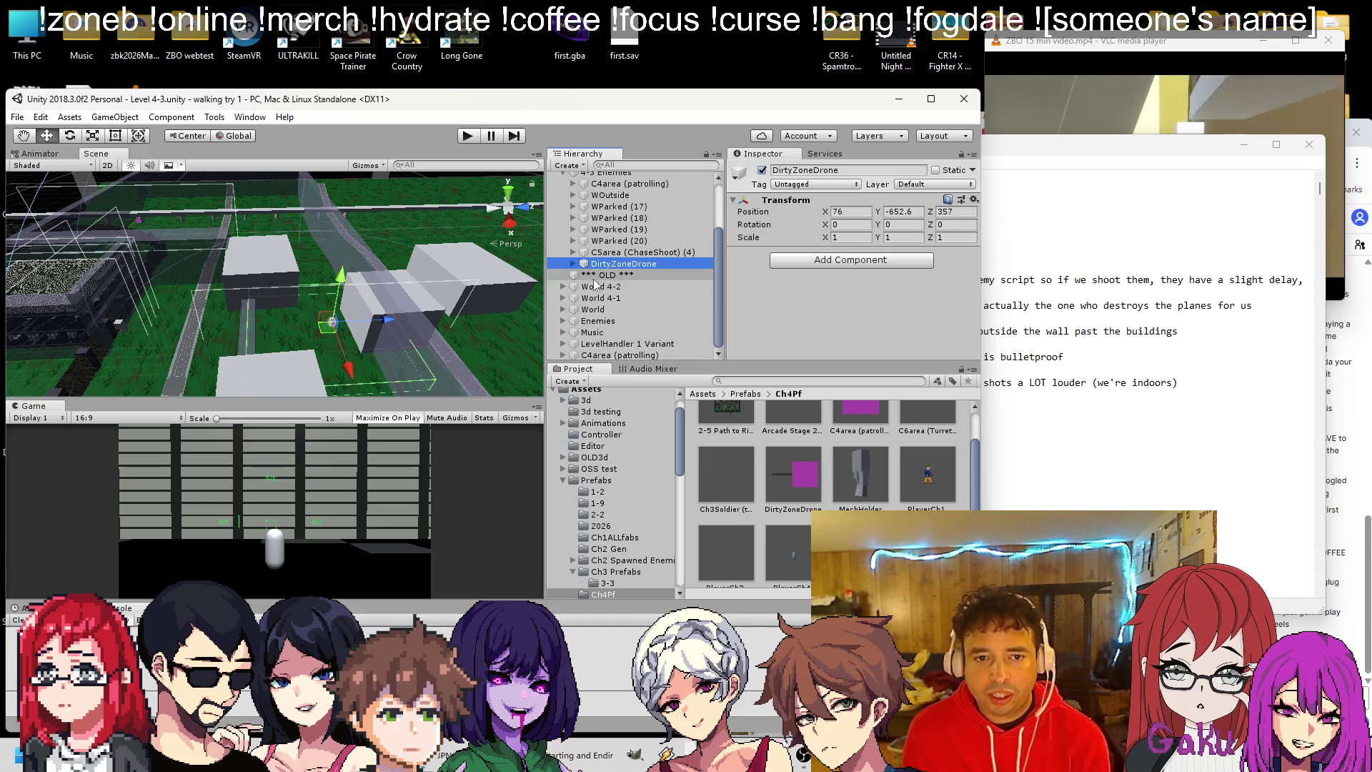
left_click(572, 264)
left_click(616, 274)
scroll(865, 283, "down", 5)
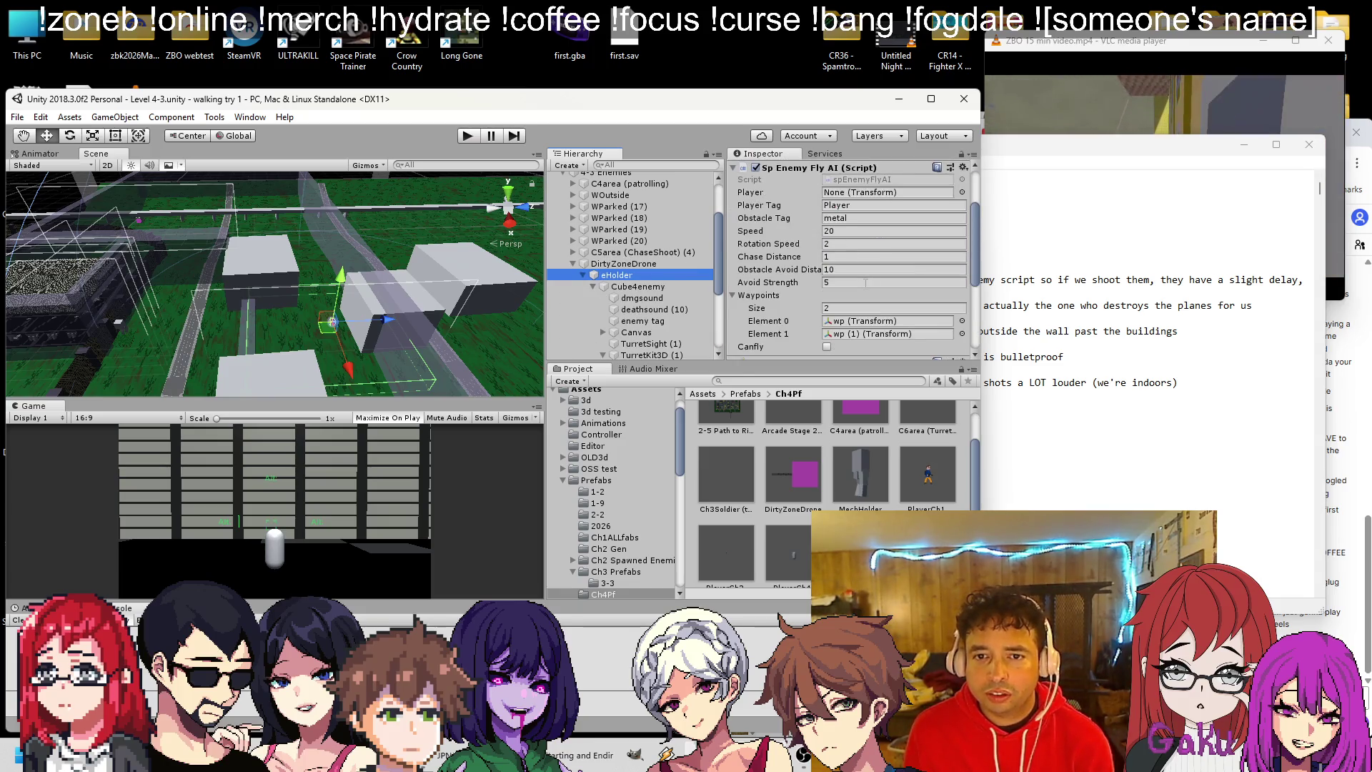
left_click_drag(449, 379, 404, 366)
scroll(809, 475, "up", 2)
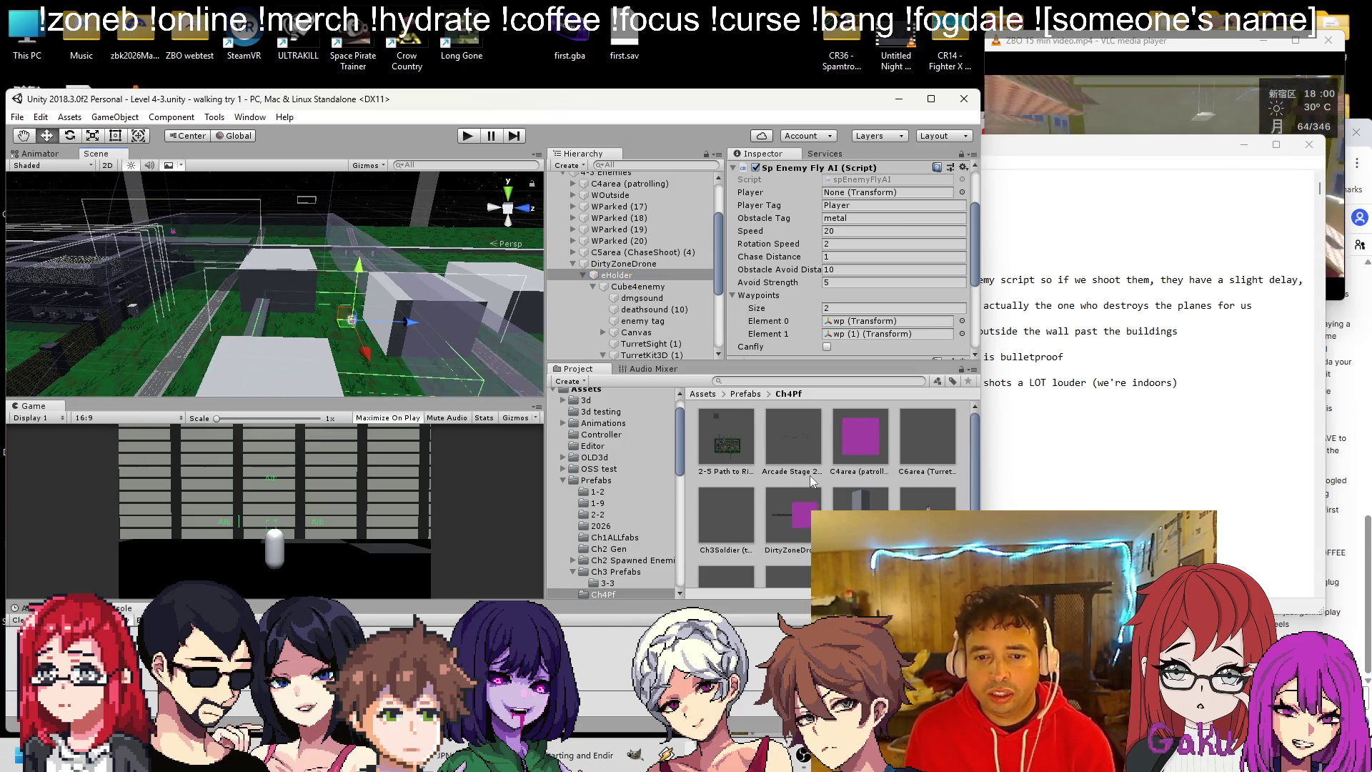
scroll(799, 468, "down", 2)
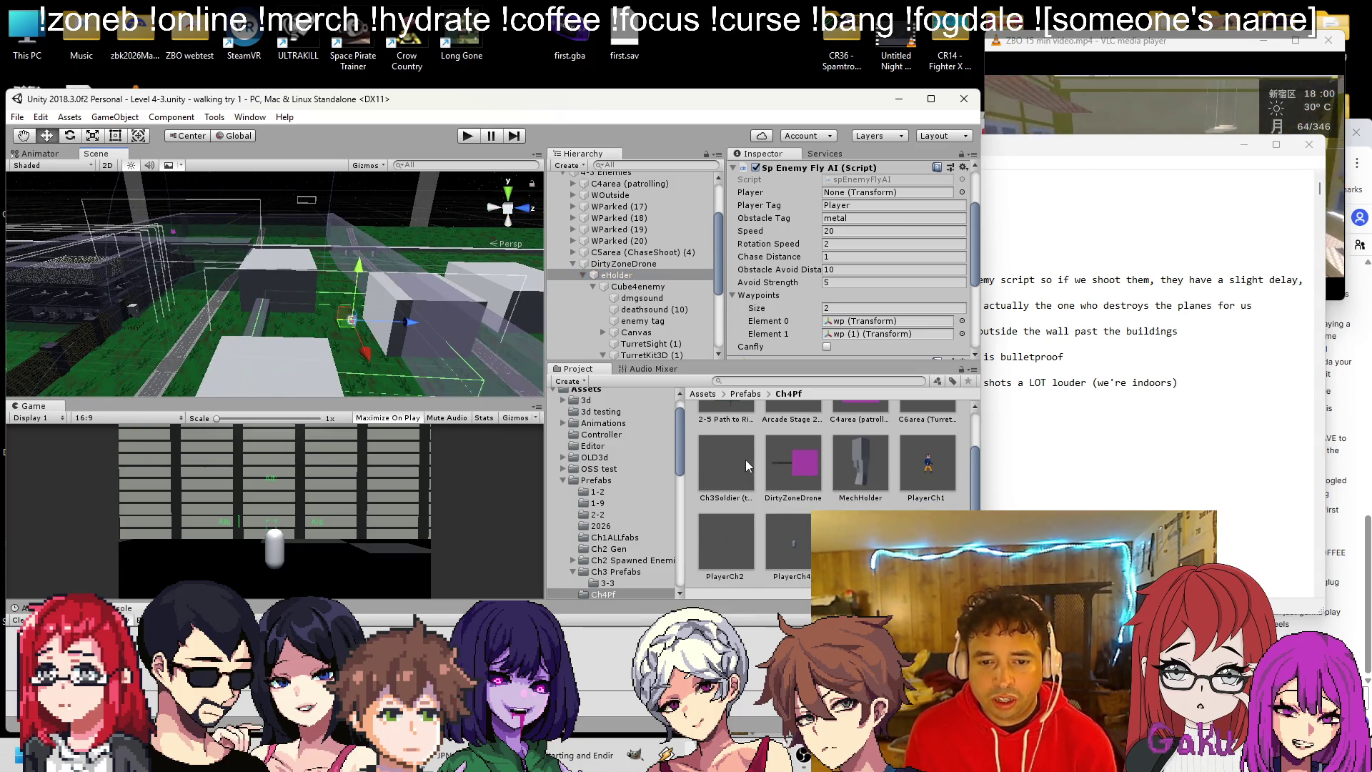
left_click(457, 755)
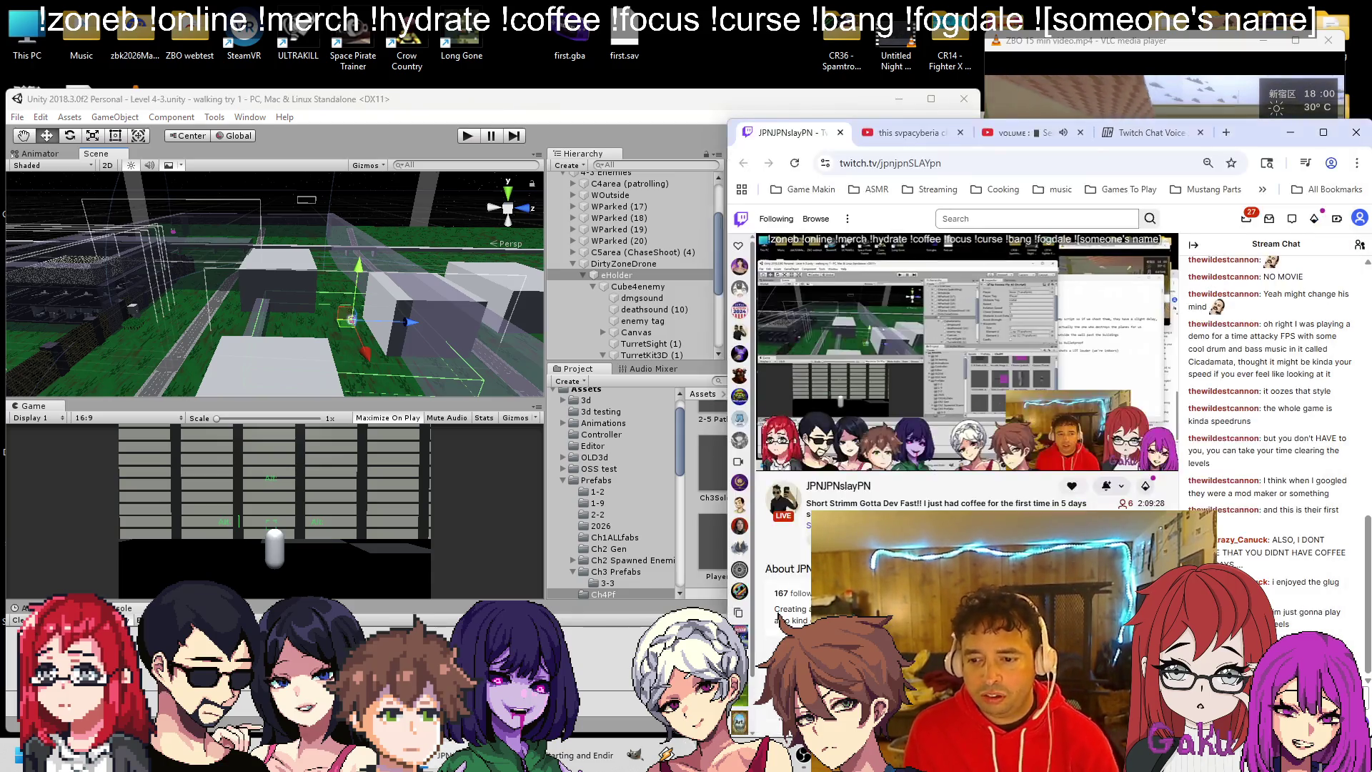
Flip Chrome between the YouTube and Twitch tabs, minimize OBS and return to Unity.
left_click(803, 754)
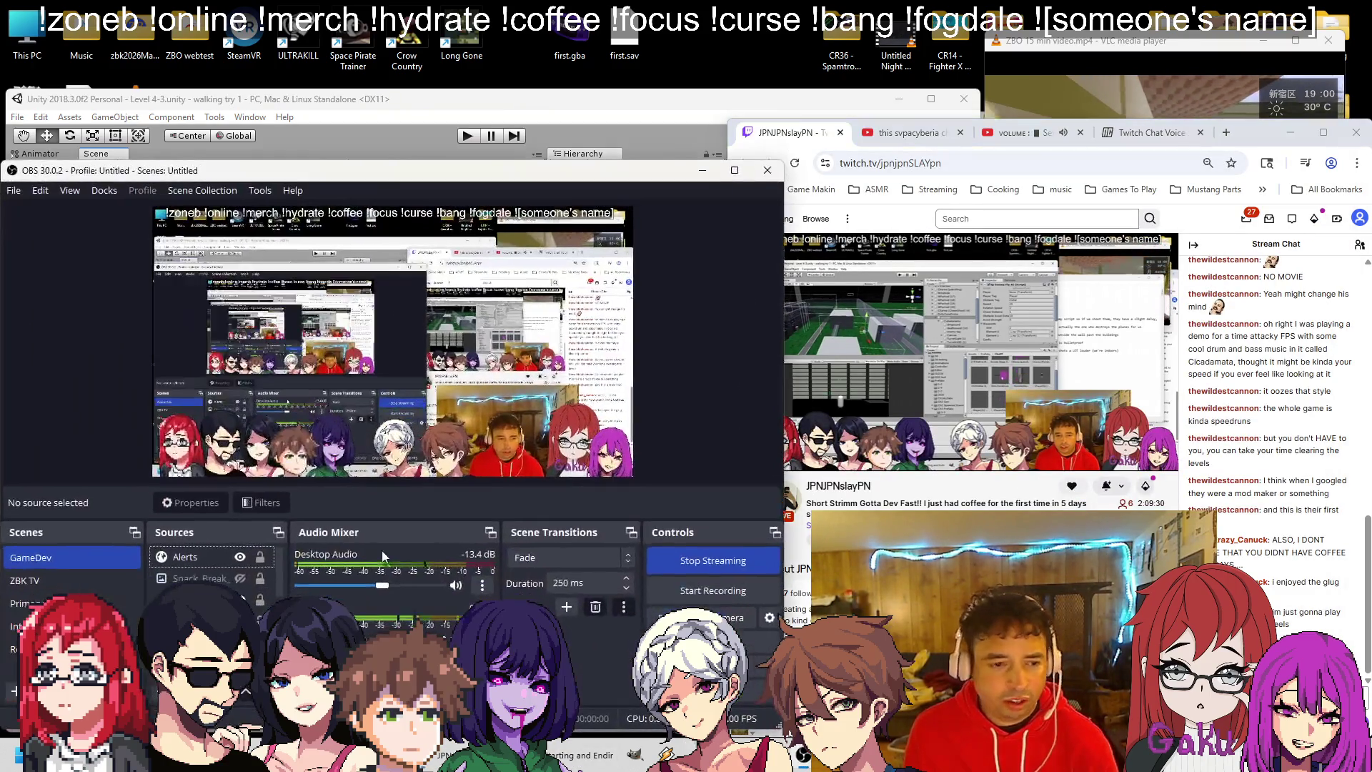
left_click(1015, 132)
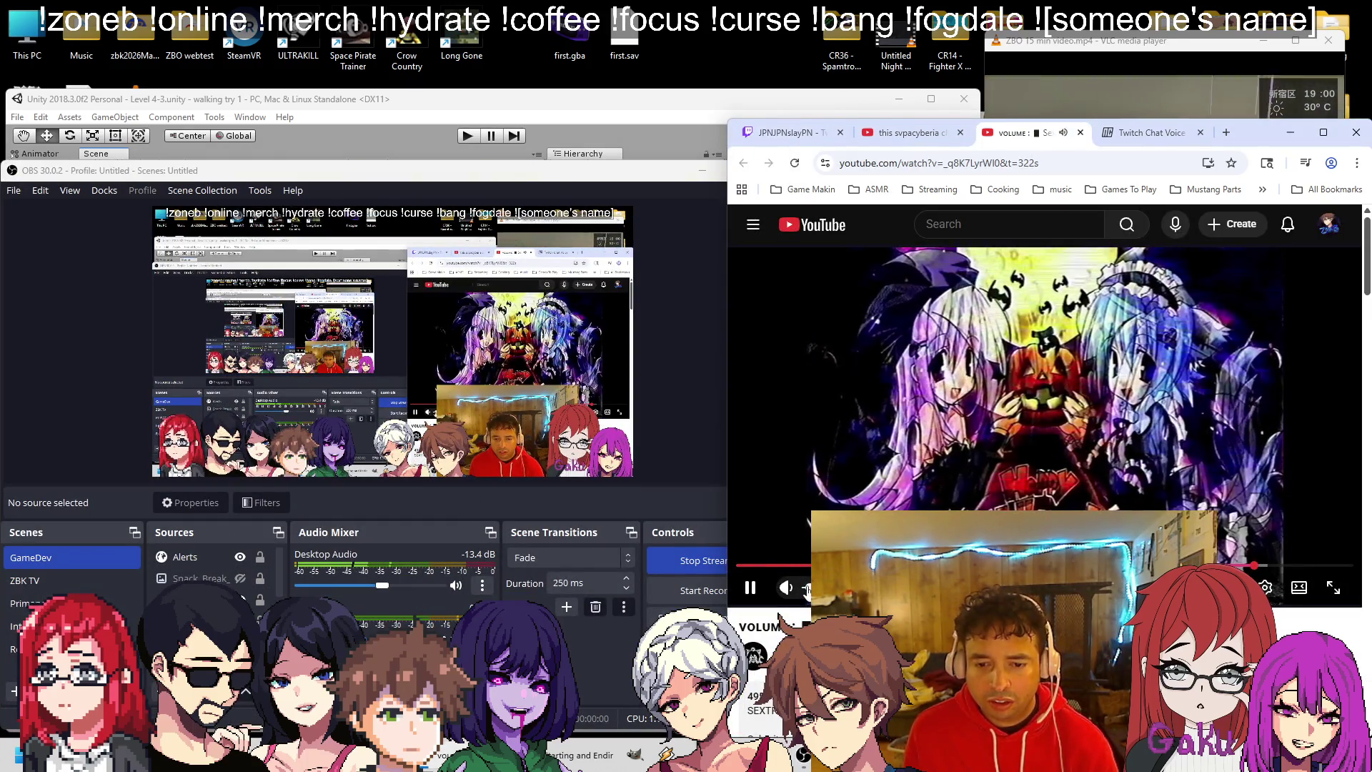
left_click(799, 137)
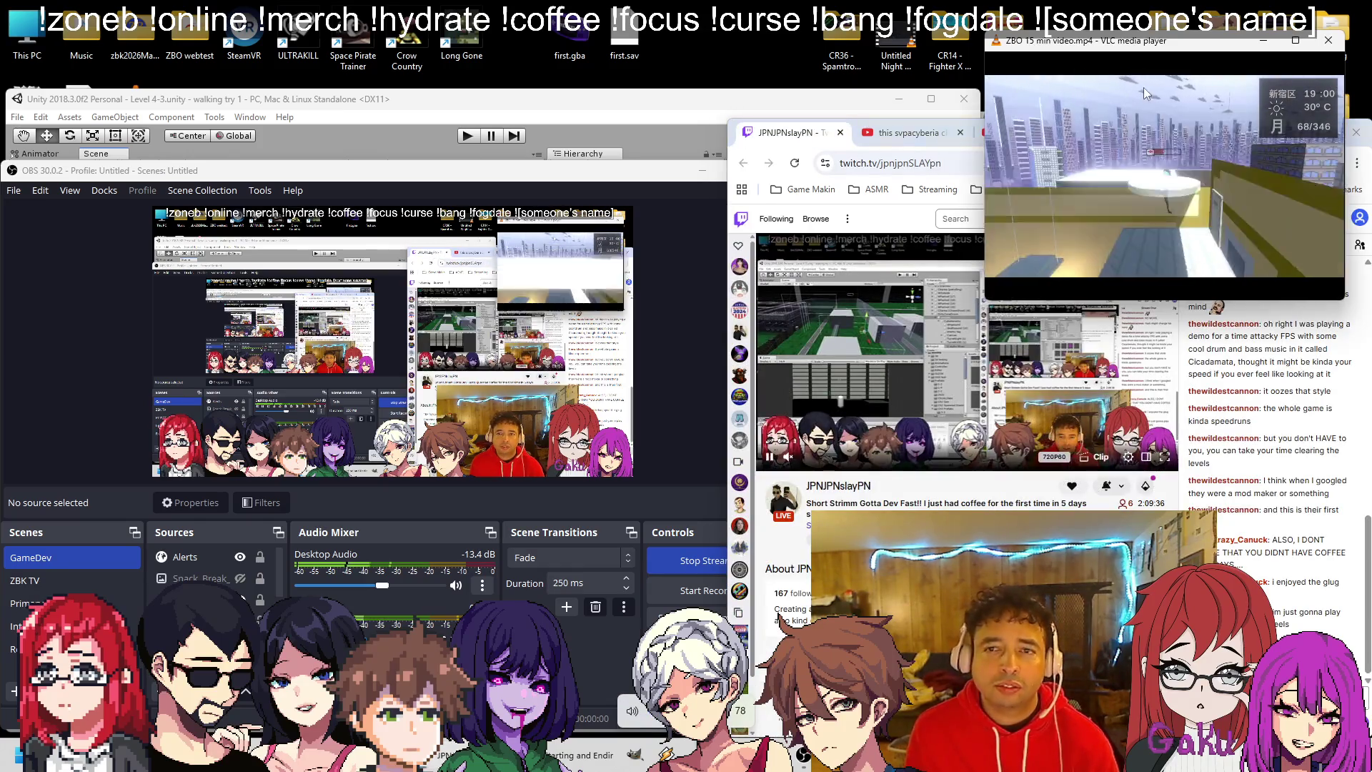
left_click(701, 187)
left_click(703, 170)
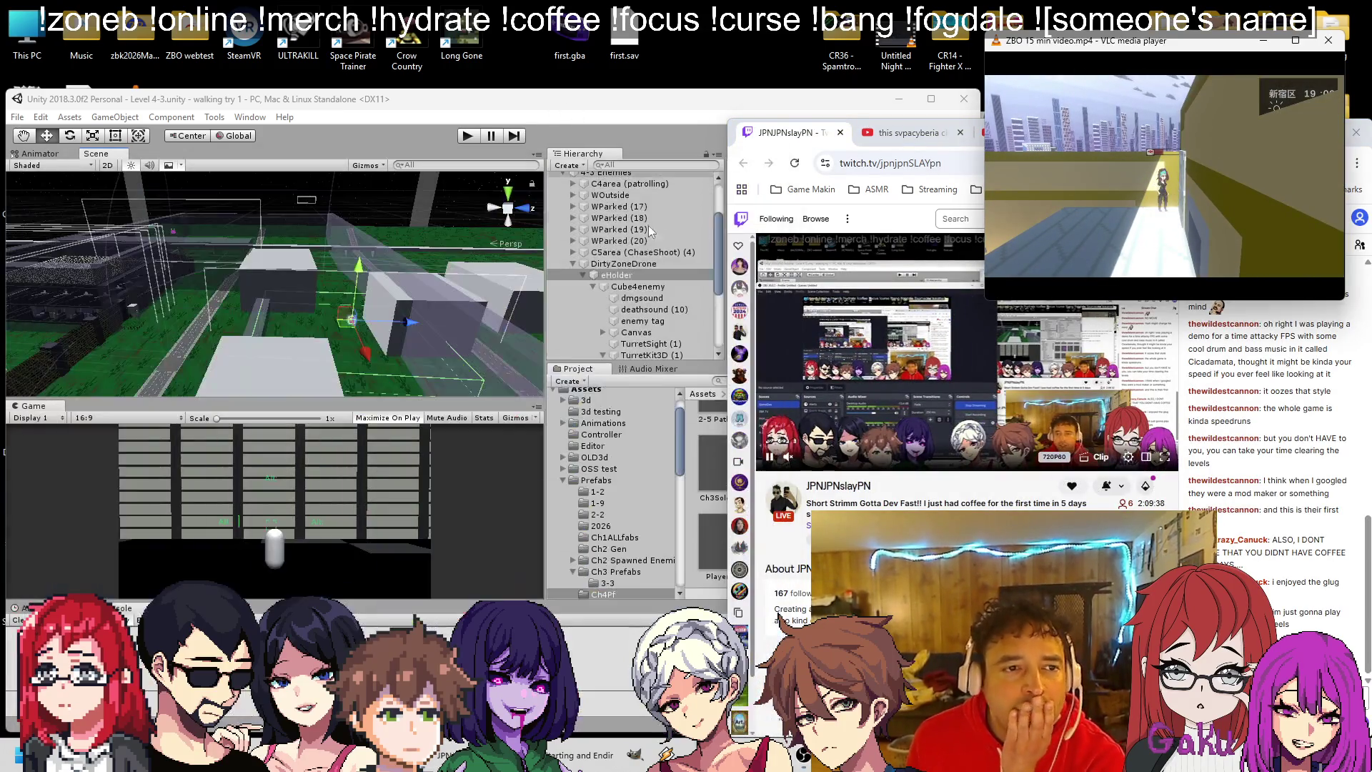
left_click(692, 205)
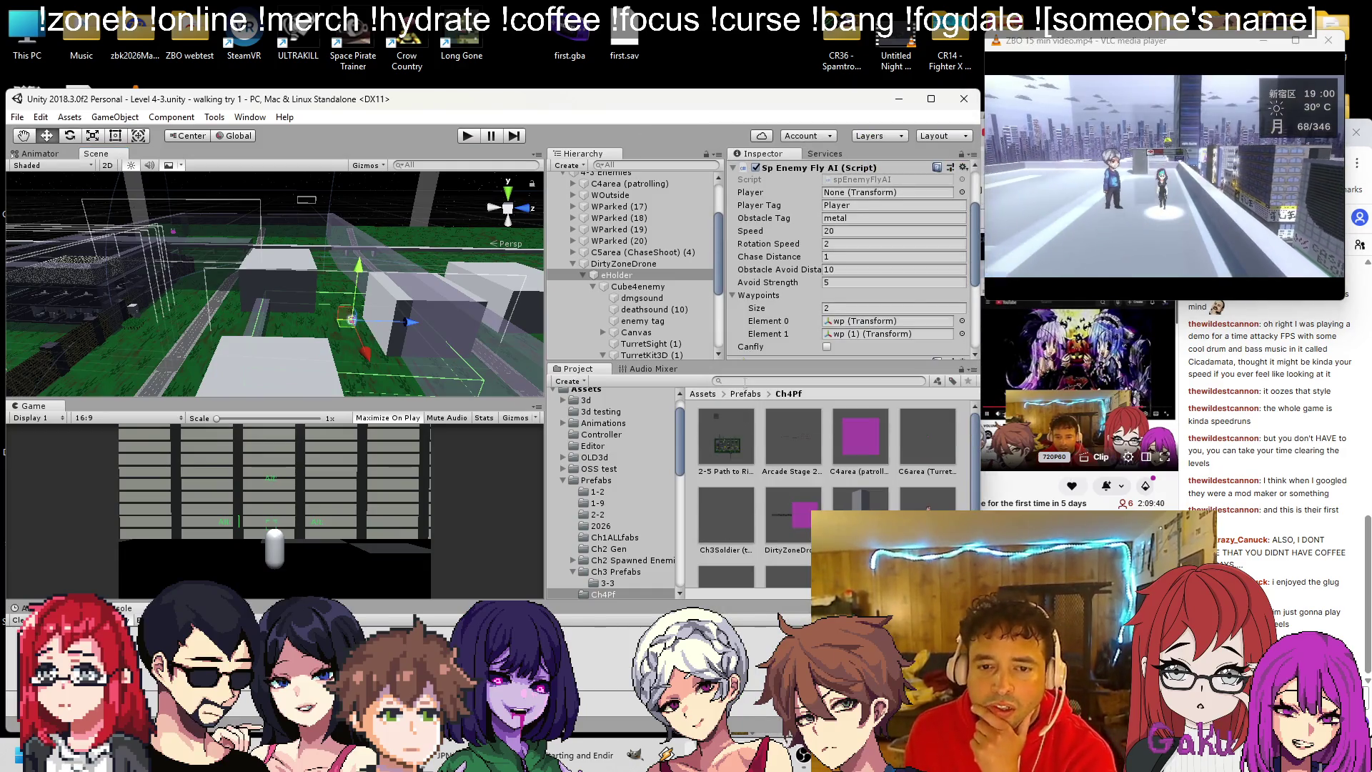
Slide chaseZ (8) along Z, duplicate it into chaseZ (9), and fully unpack both from their prefab.
left_click(746, 394)
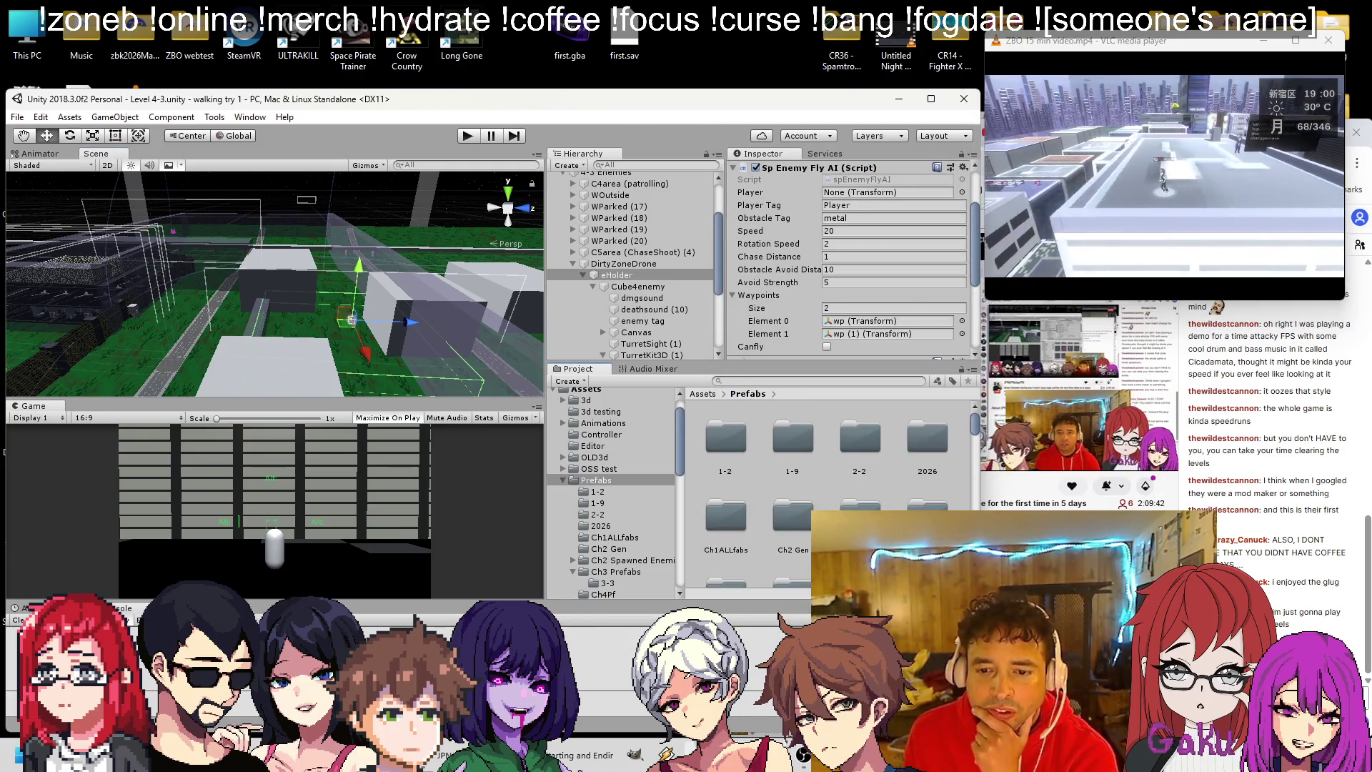
double_click(856, 500)
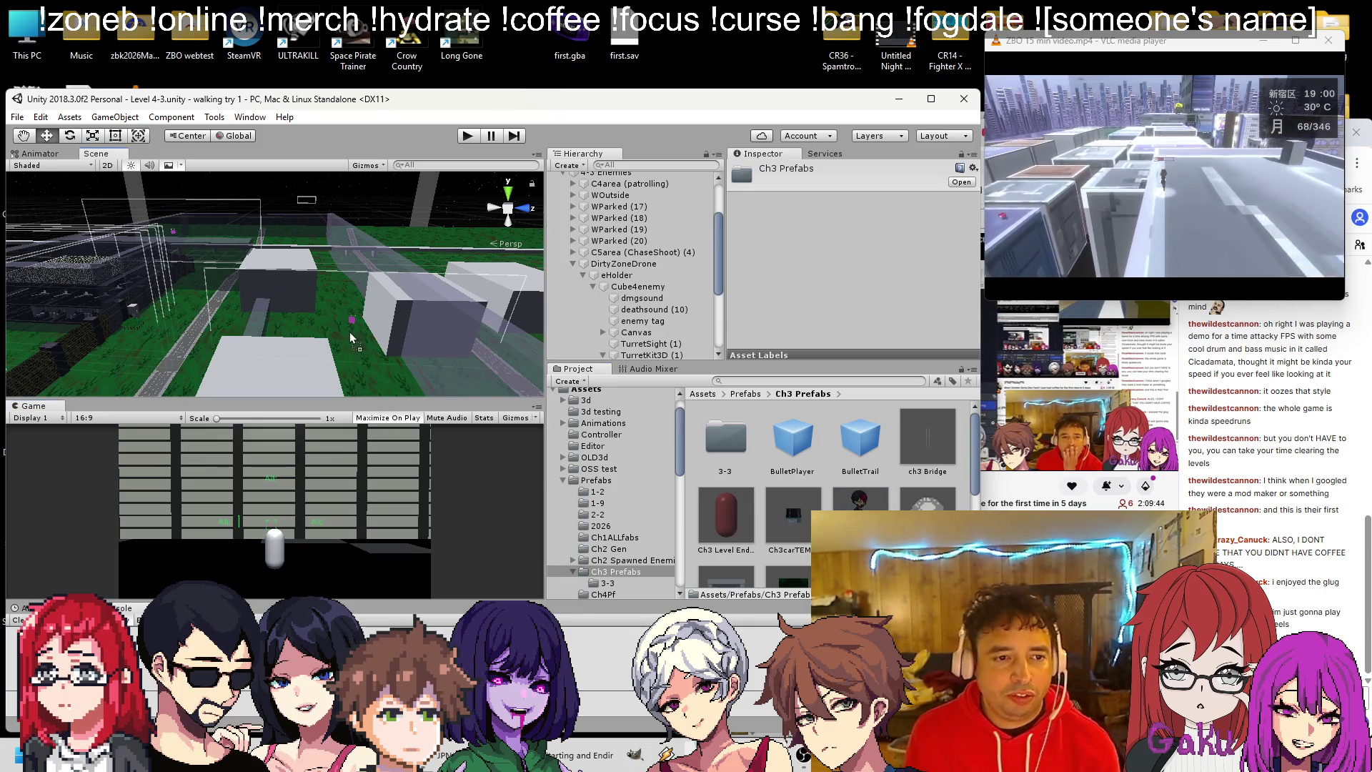
left_click(333, 306)
key("f")
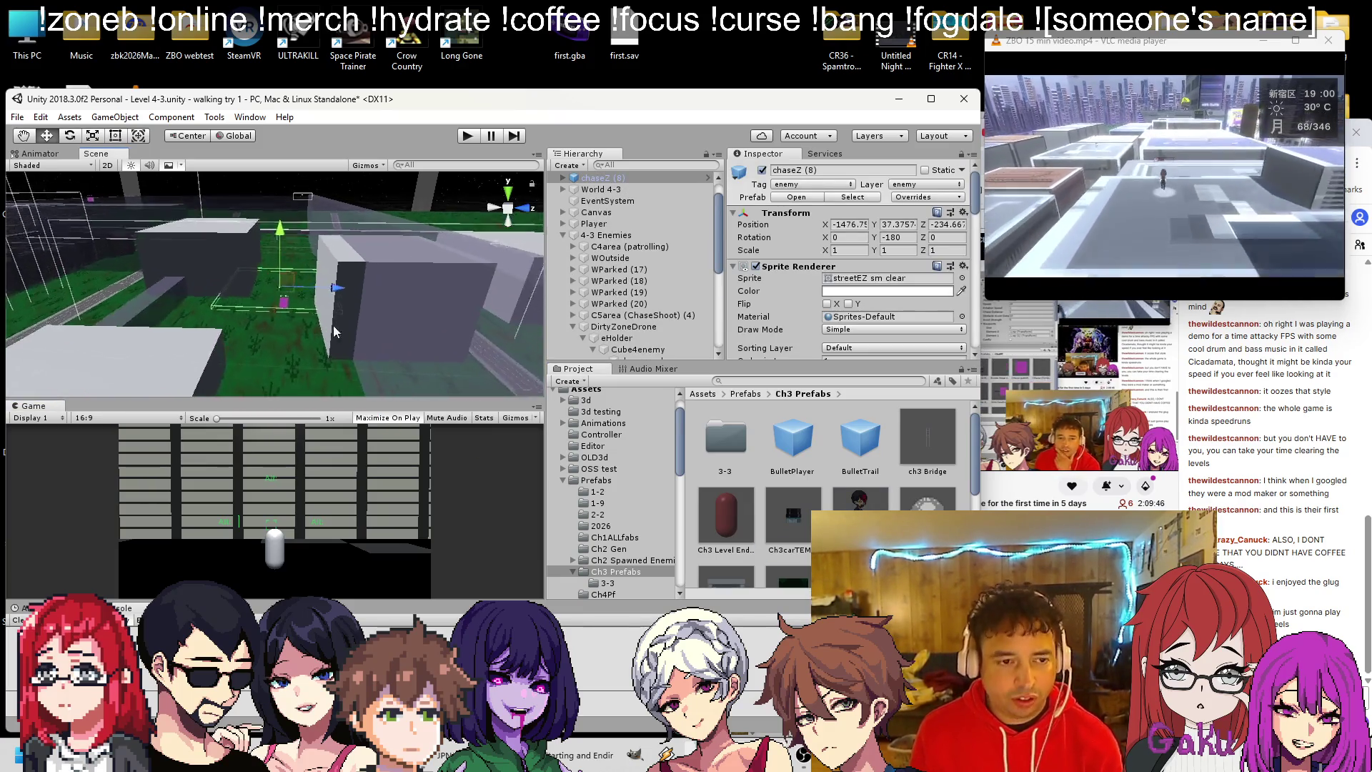
scroll(279, 317, "down", 5)
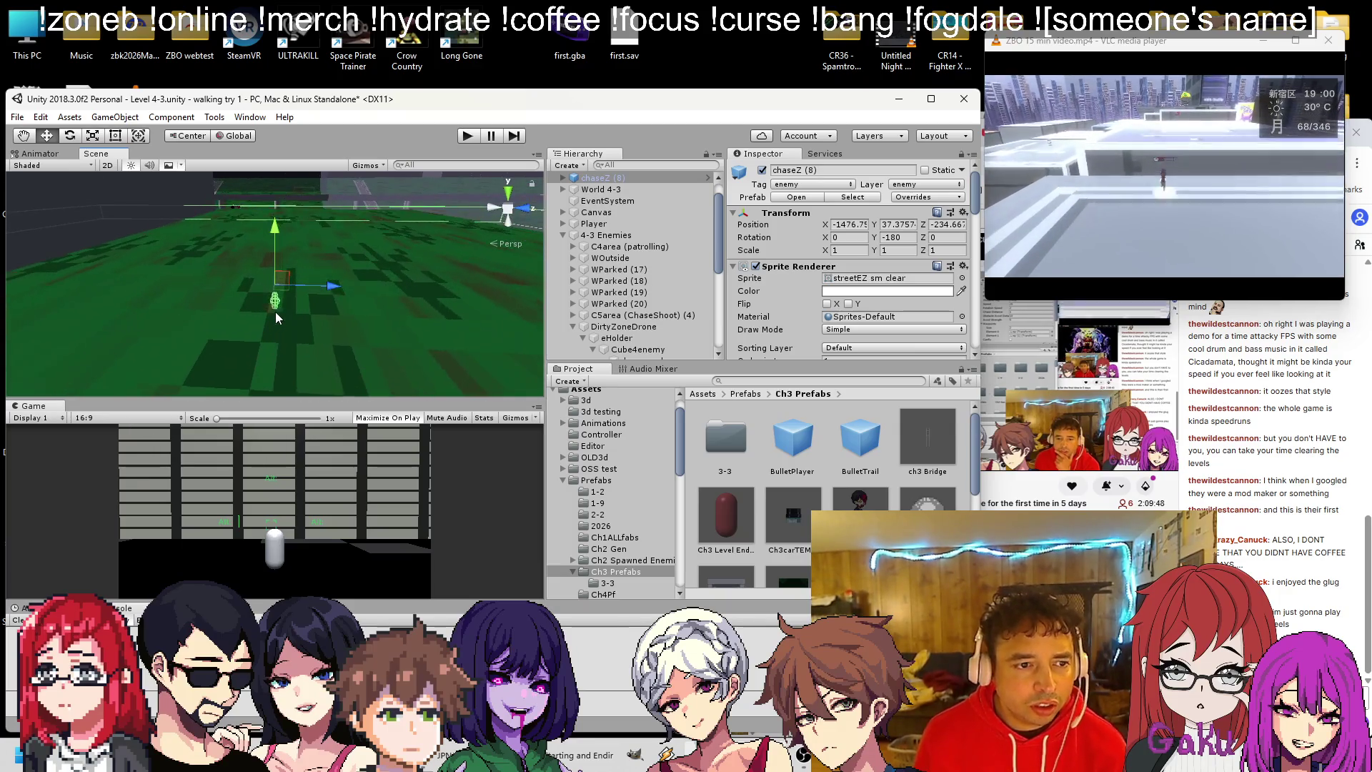
mouse_move(337, 285)
left_mouse_down()
mouse_move(84, 305)
mouse_move(172, 250)
mouse_move(273, 256)
left_mouse_up()
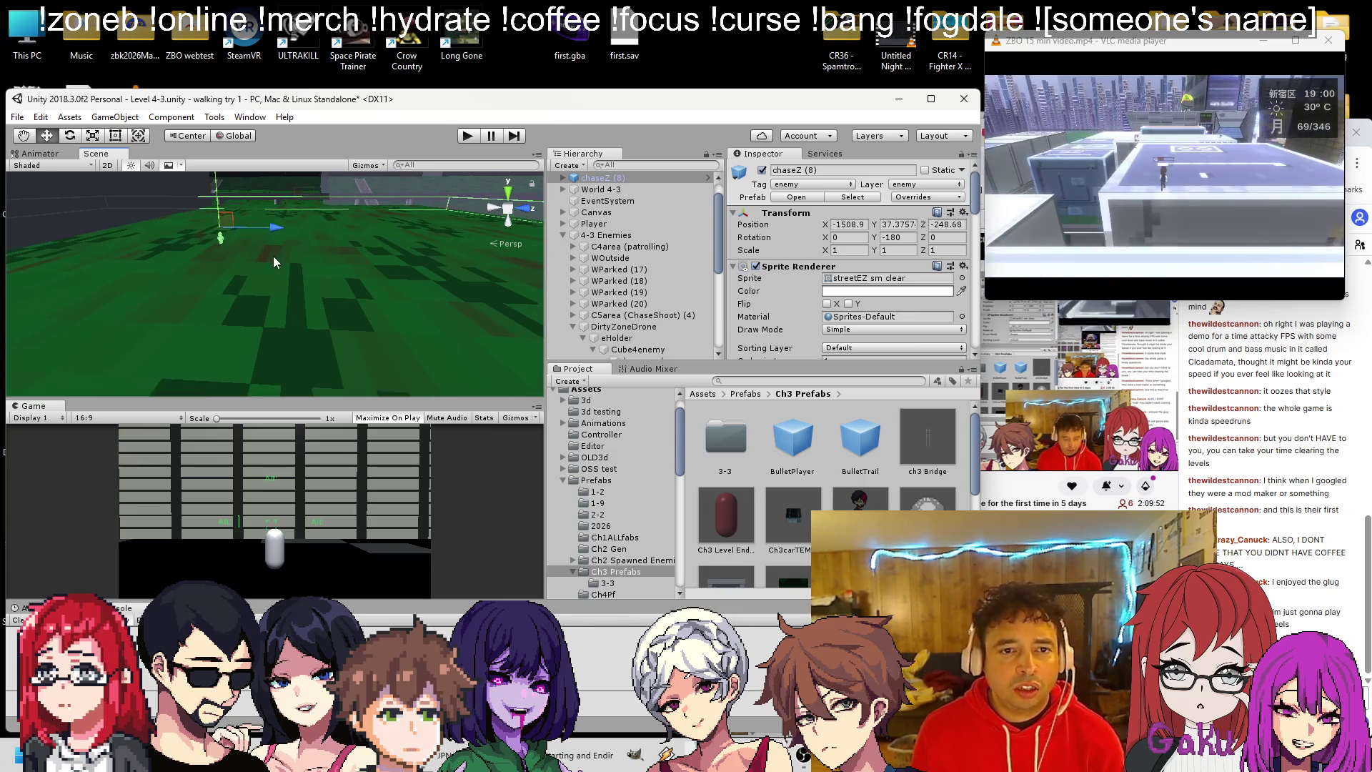
key("ctrl+d")
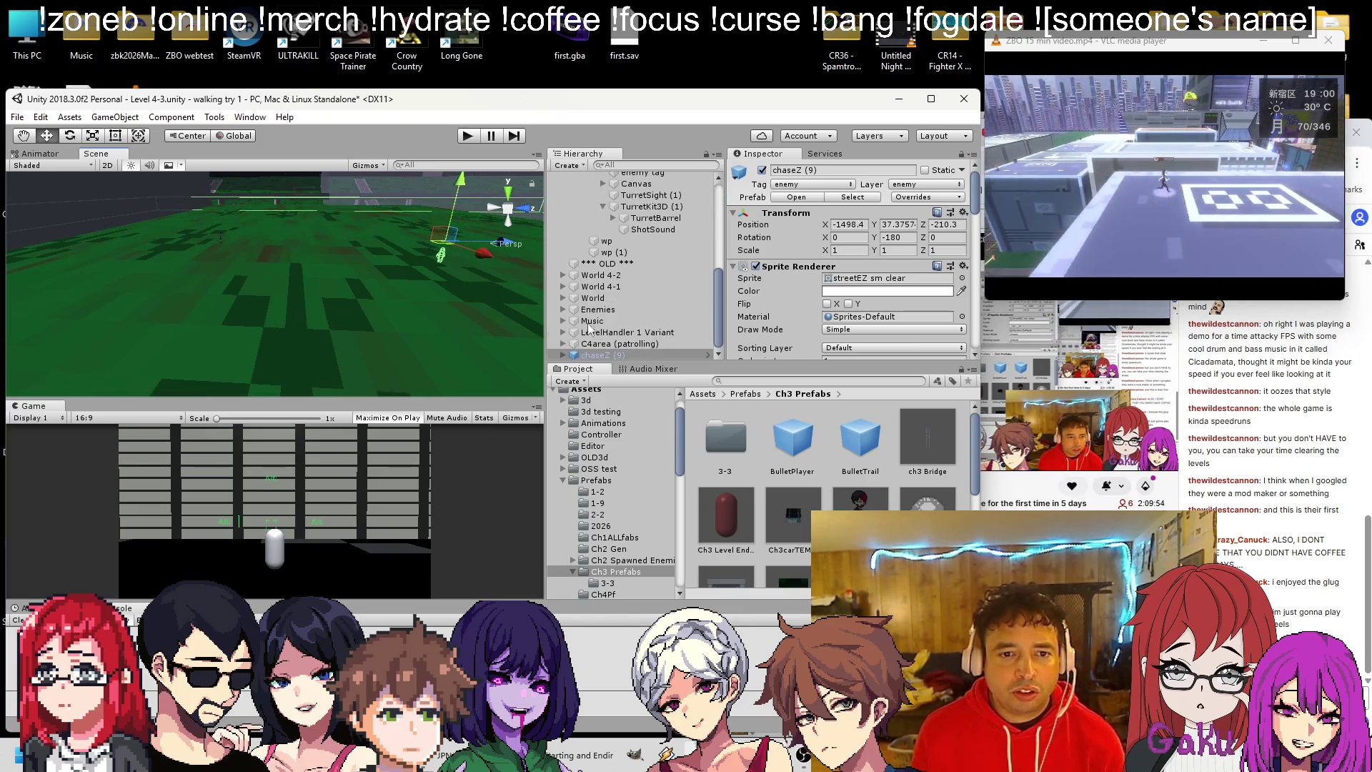
mouse_move(620, 350)
left_mouse_down()
mouse_move(568, 179)
mouse_move(561, 266)
mouse_move(560, 238)
mouse_move(598, 258)
left_mouse_up()
left_click(602, 196, "ctrl")
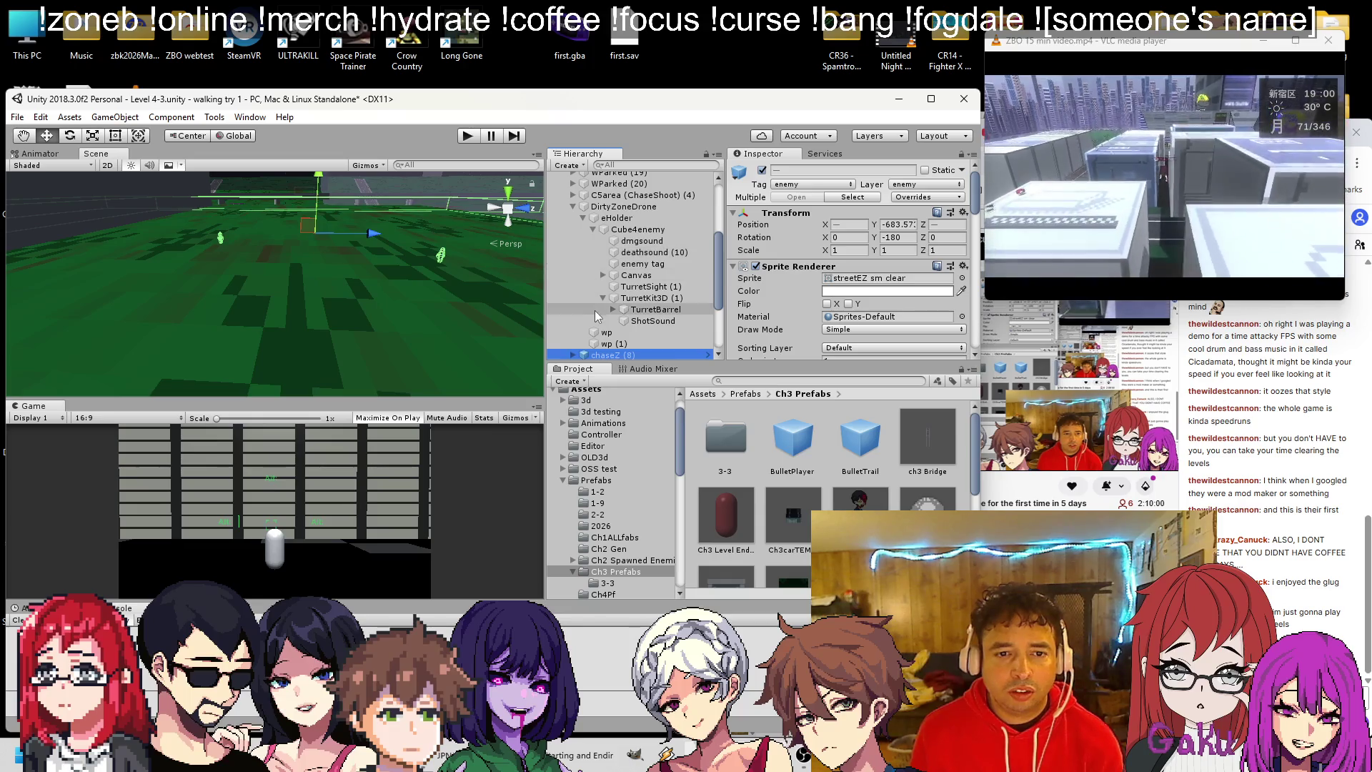
scroll(597, 317, "down", 3)
right_click(606, 253)
left_click(685, 370)
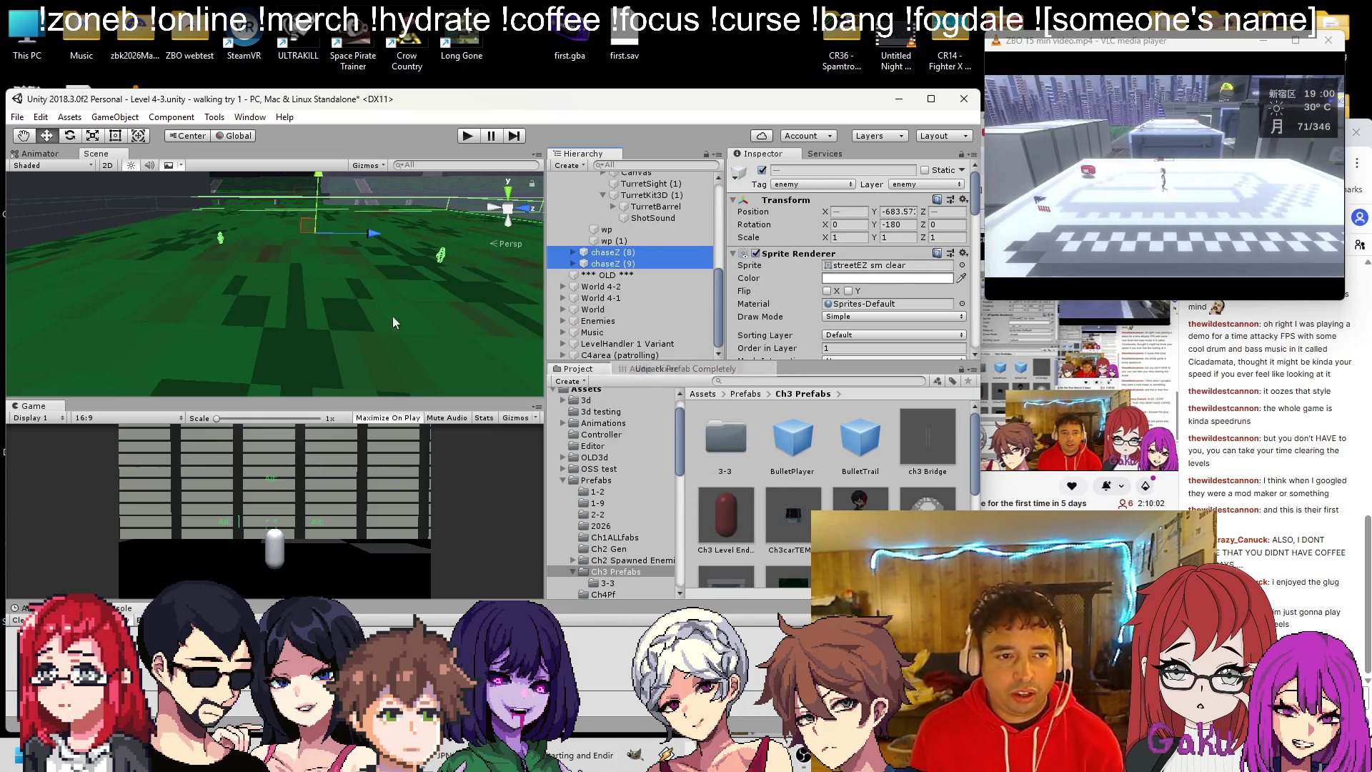
Create chaseZ (10) through (14) copies, then turn on wandering for chaseZ (8)–(14).
left_click(220, 238)
key("ctrl+d")
mouse_move(283, 230)
left_mouse_down()
mouse_move(369, 229)
mouse_move(354, 253)
mouse_move(386, 280)
left_mouse_up()
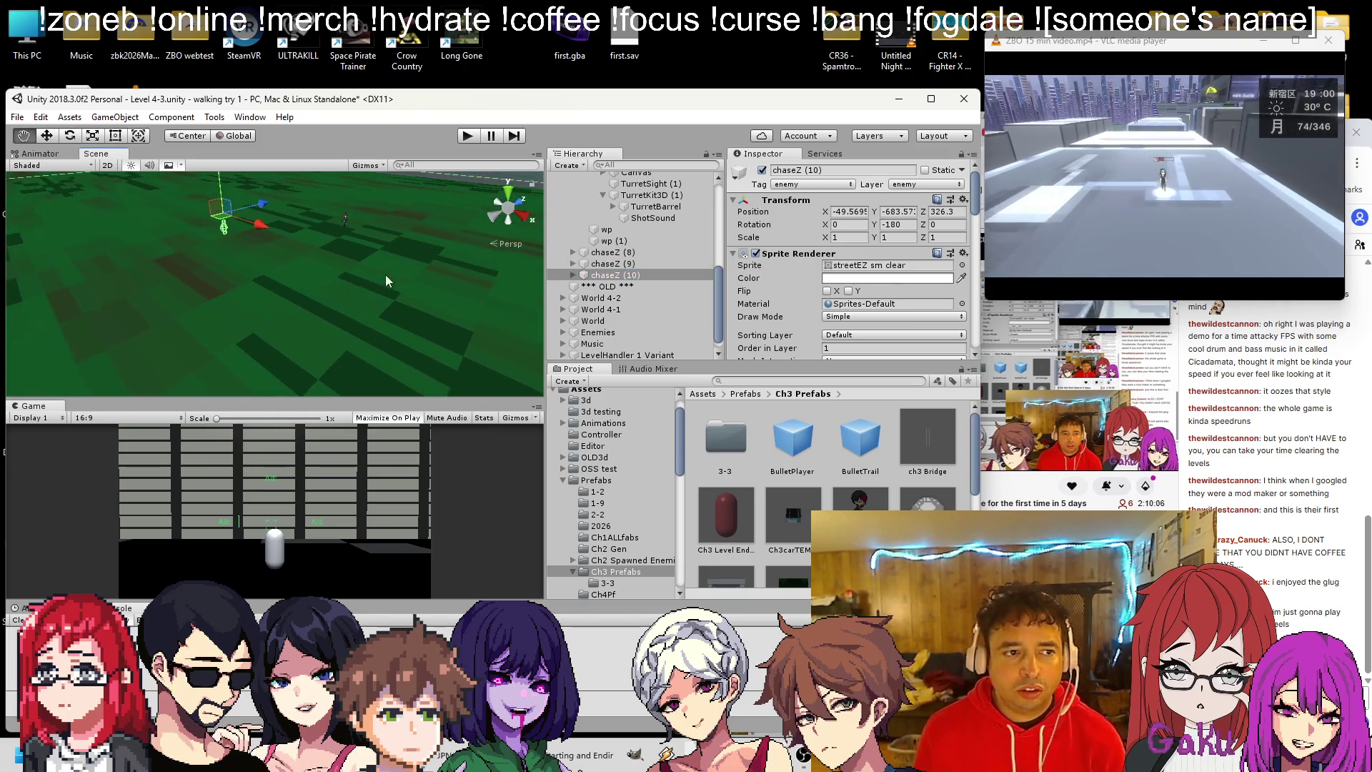
key("ctrl+d")
mouse_move(149, 207)
left_mouse_down()
mouse_move(176, 205)
mouse_move(222, 243)
mouse_move(203, 263)
mouse_move(268, 319)
left_mouse_up()
key("ctrl+d")
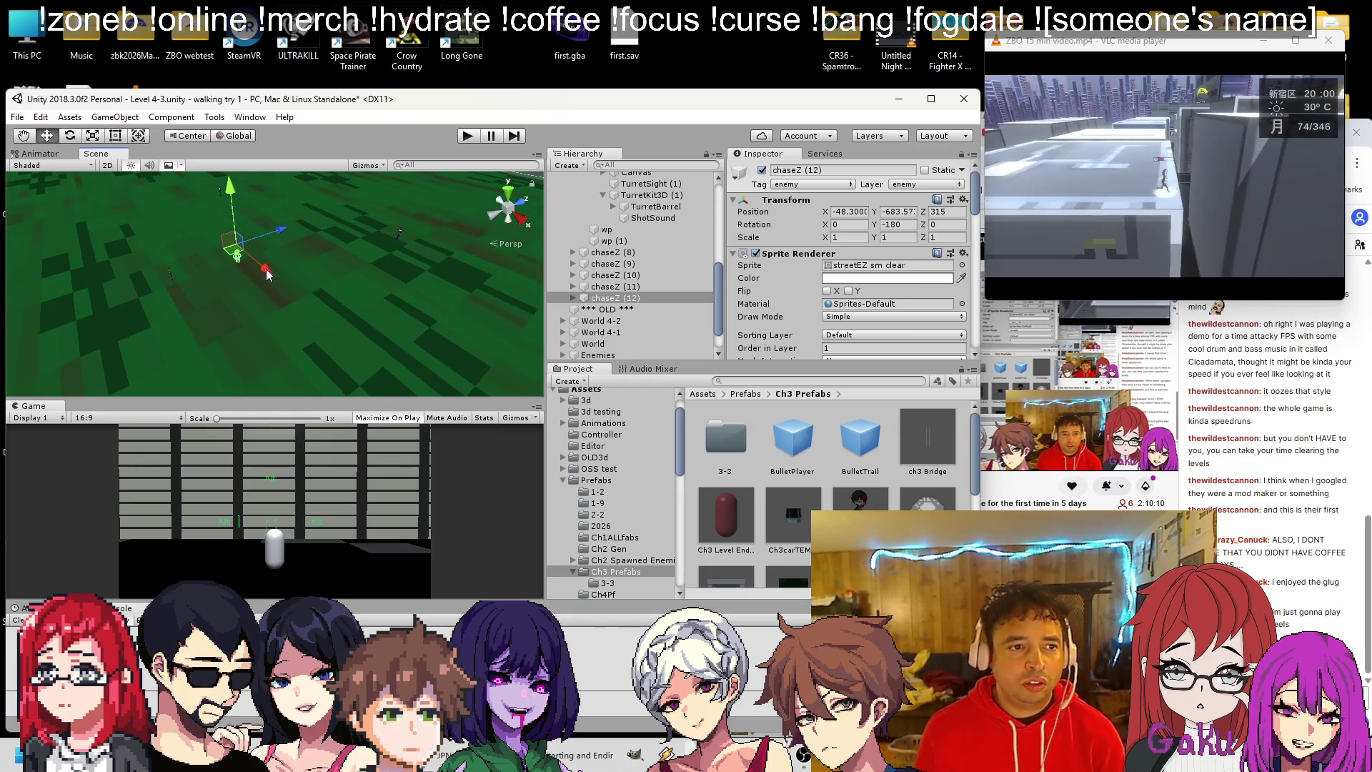
key("ctrl+d")
mouse_move(236, 222)
left_mouse_down()
mouse_move(153, 269)
mouse_move(128, 252)
left_mouse_up()
key("ctrl+d")
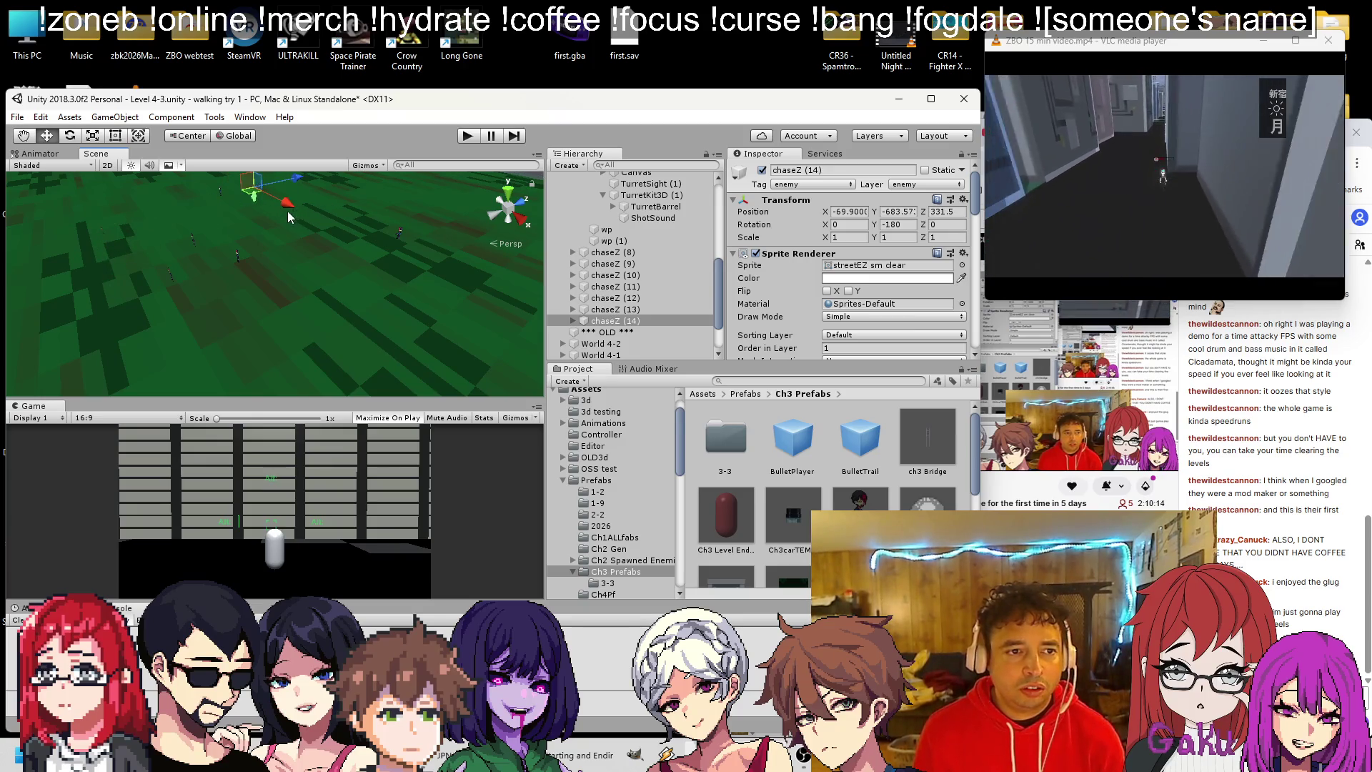
scroll(865, 318, "down", 10)
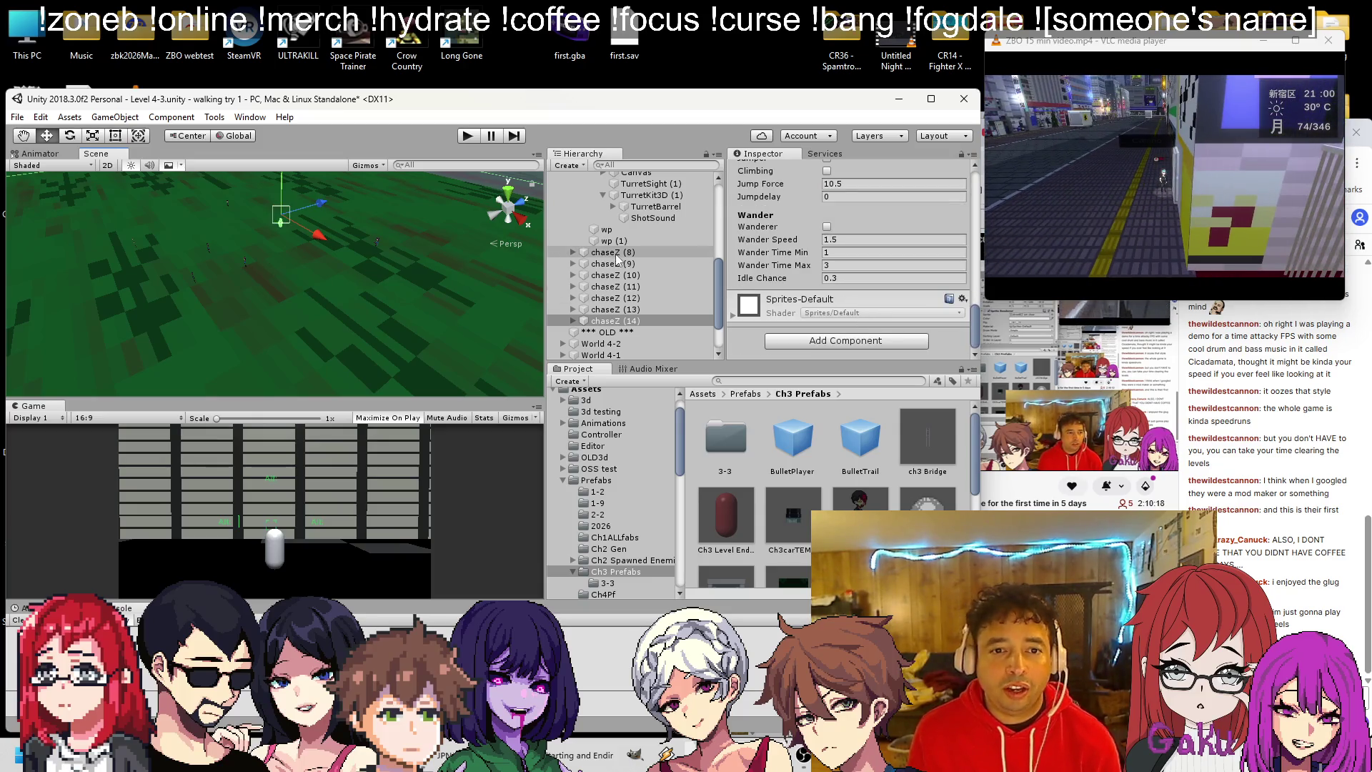
left_click(605, 252, "shift")
left_click(827, 228)
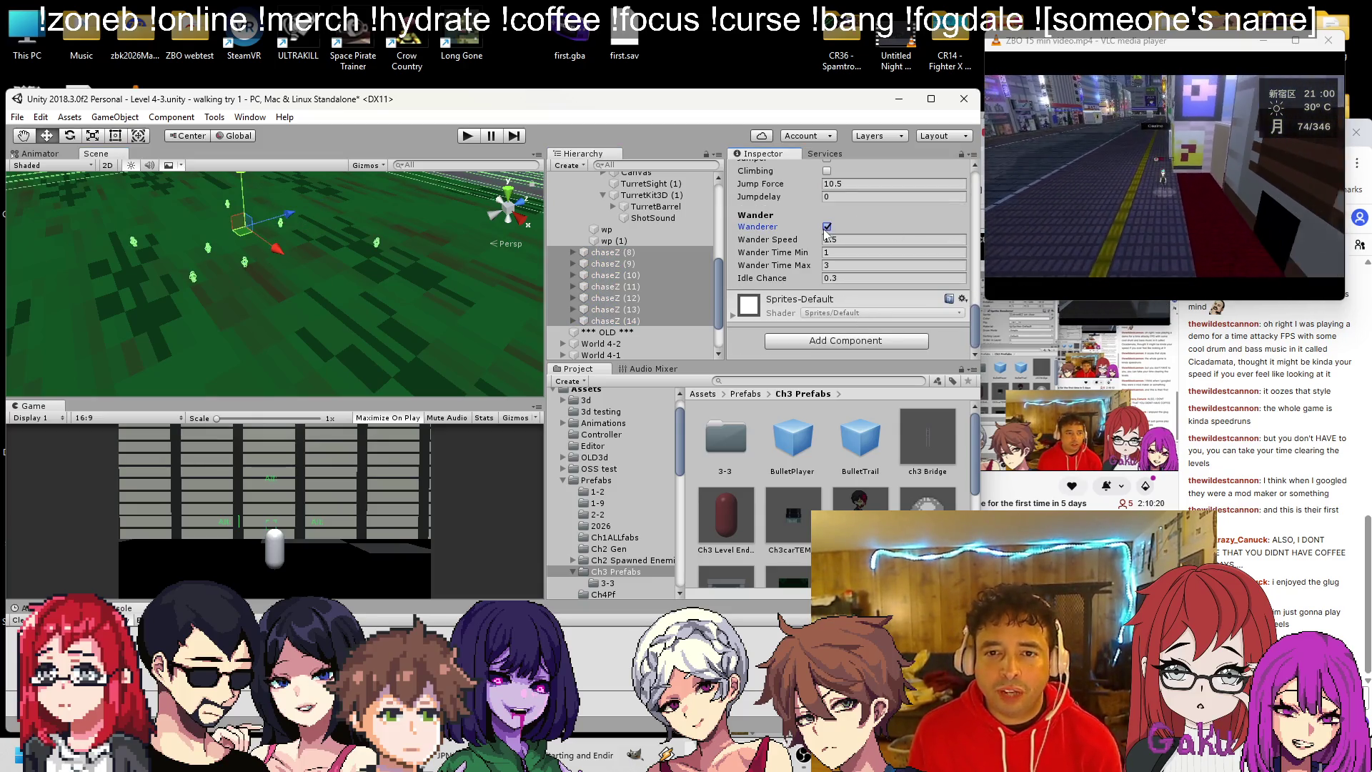
Move chaseZ (15) and add copies chaseZ (16) and (17) elsewhere on the ground.
left_click(607, 320)
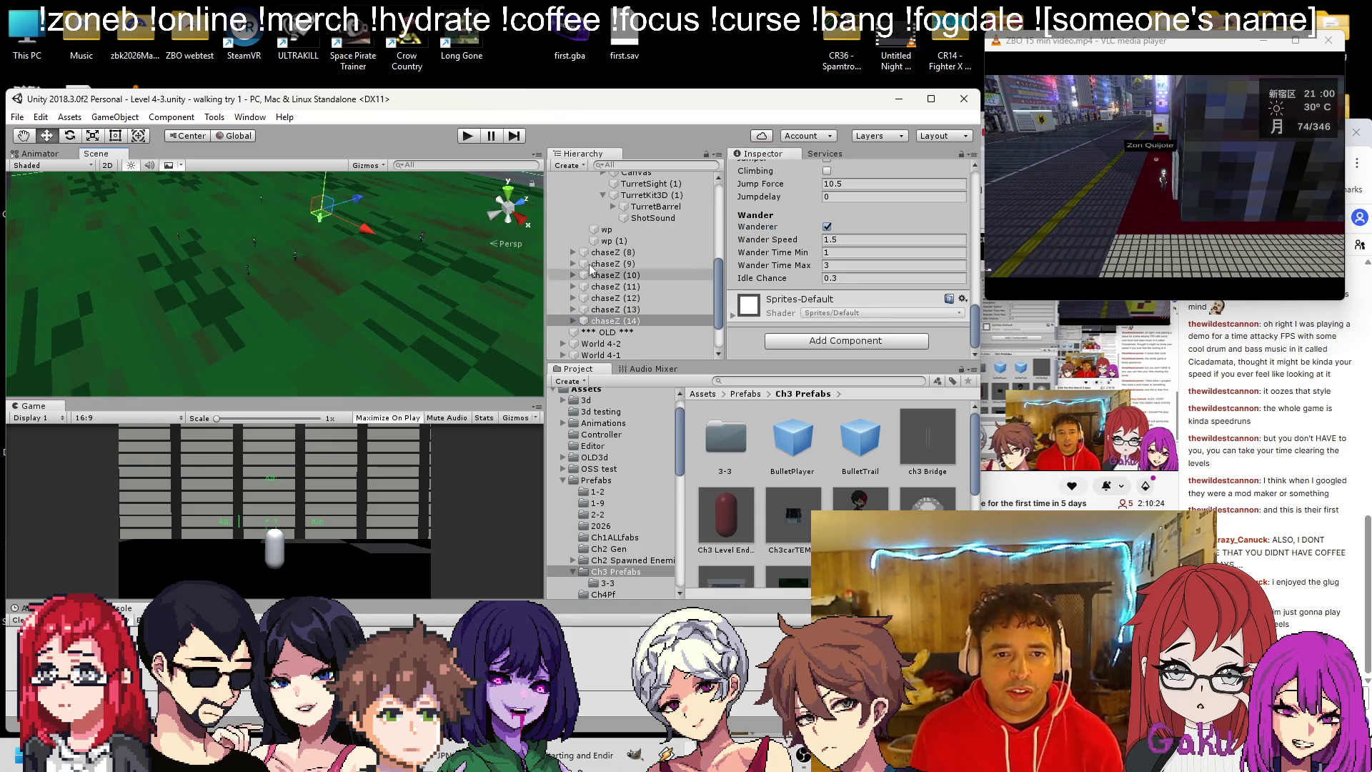
scroll(619, 267, "up", 5)
scroll(619, 267, "down", 2)
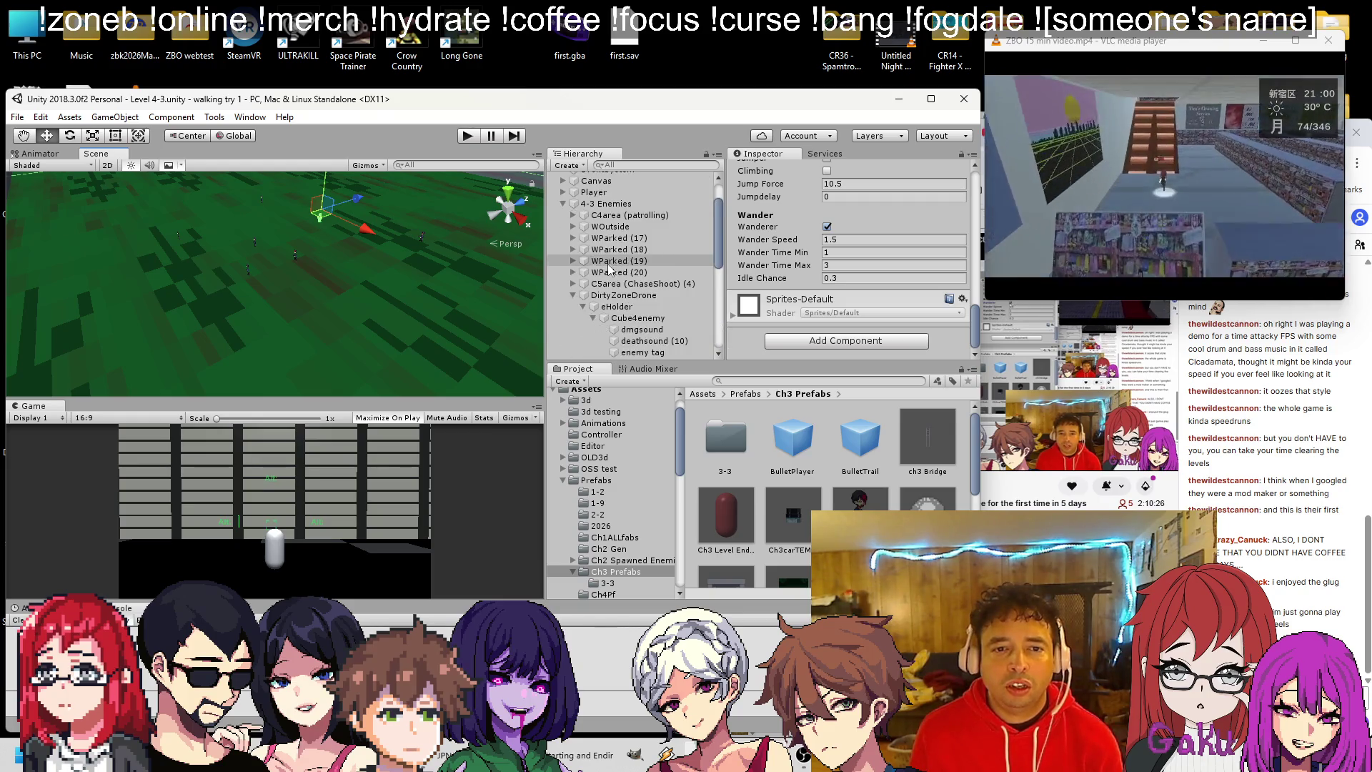
left_click(572, 298)
scroll(576, 303, "down", 3)
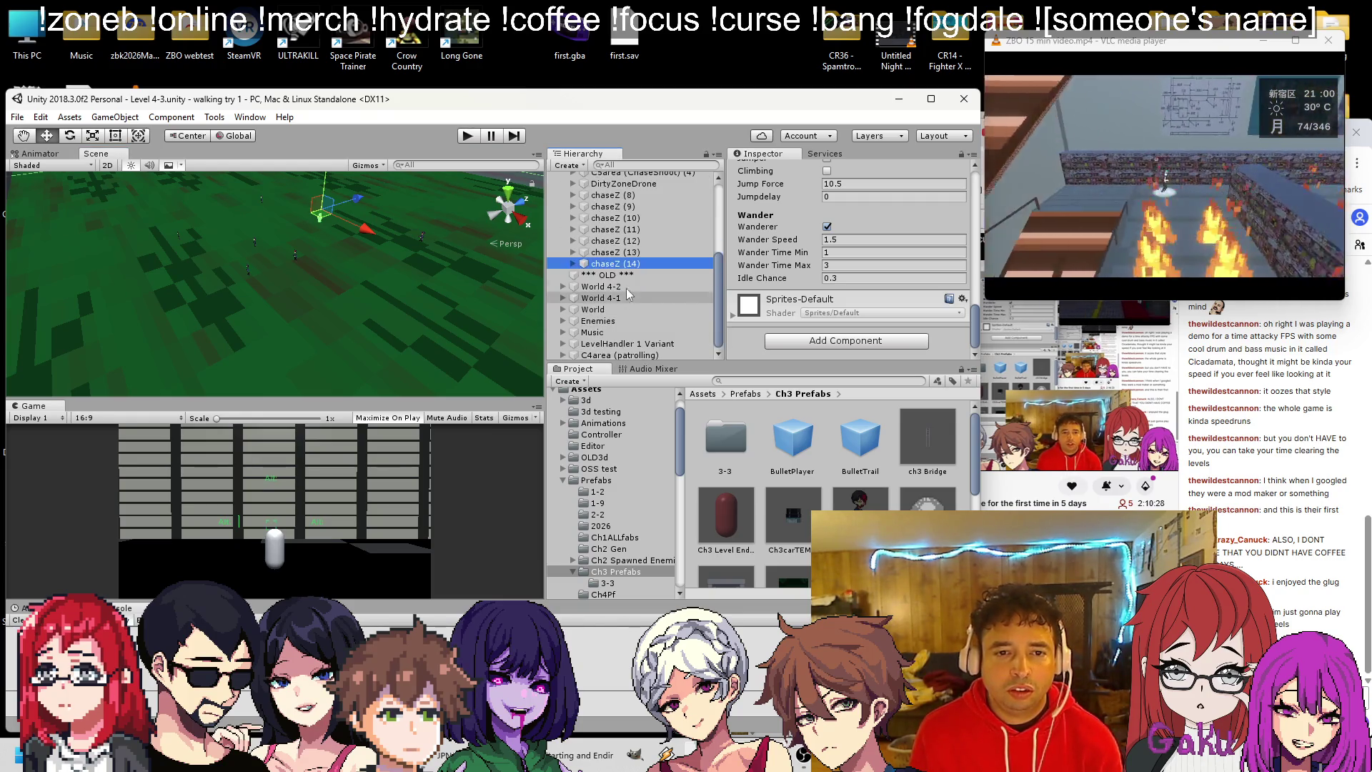
left_click(611, 275)
mouse_move(362, 202)
left_mouse_down()
mouse_move(378, 198)
mouse_move(245, 199)
left_mouse_up()
key("ctrl+d")
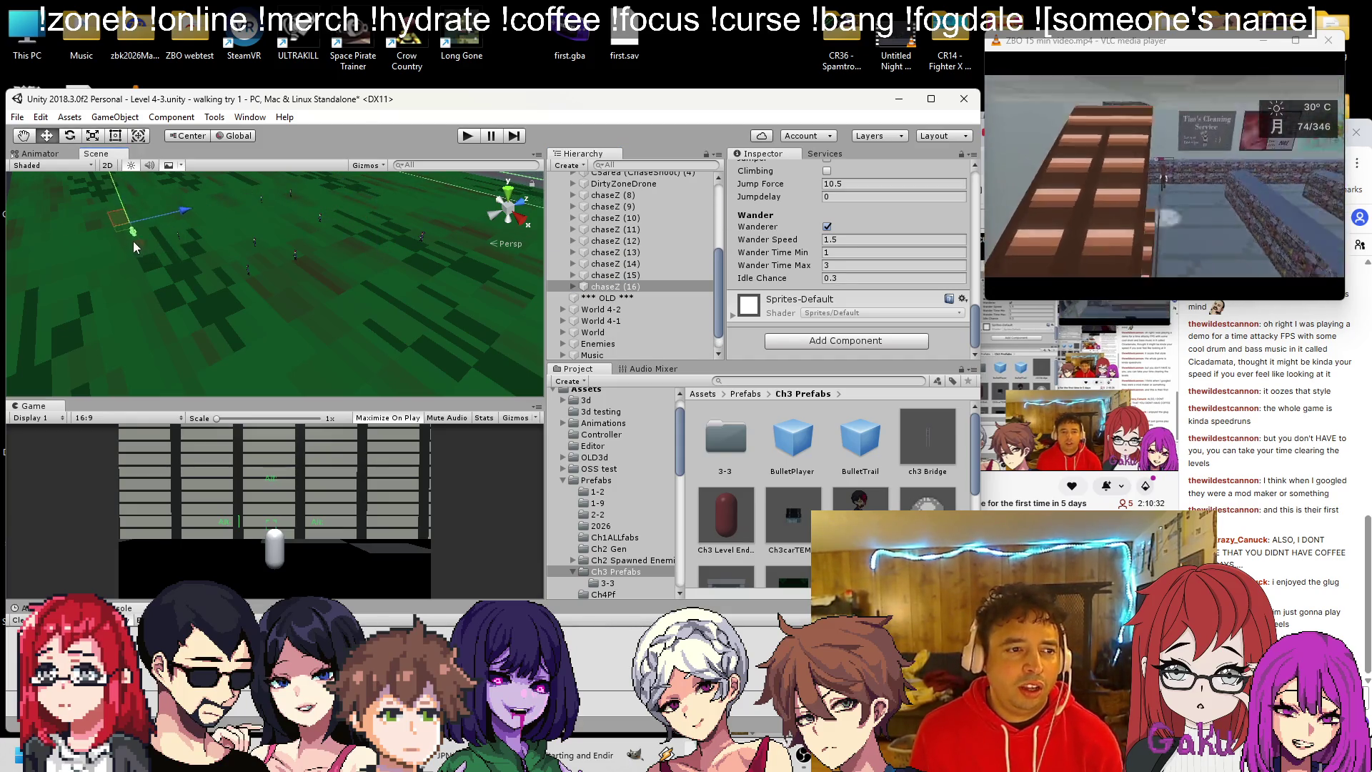
left_click_drag(134, 243, 129, 211)
key("ctrl+d")
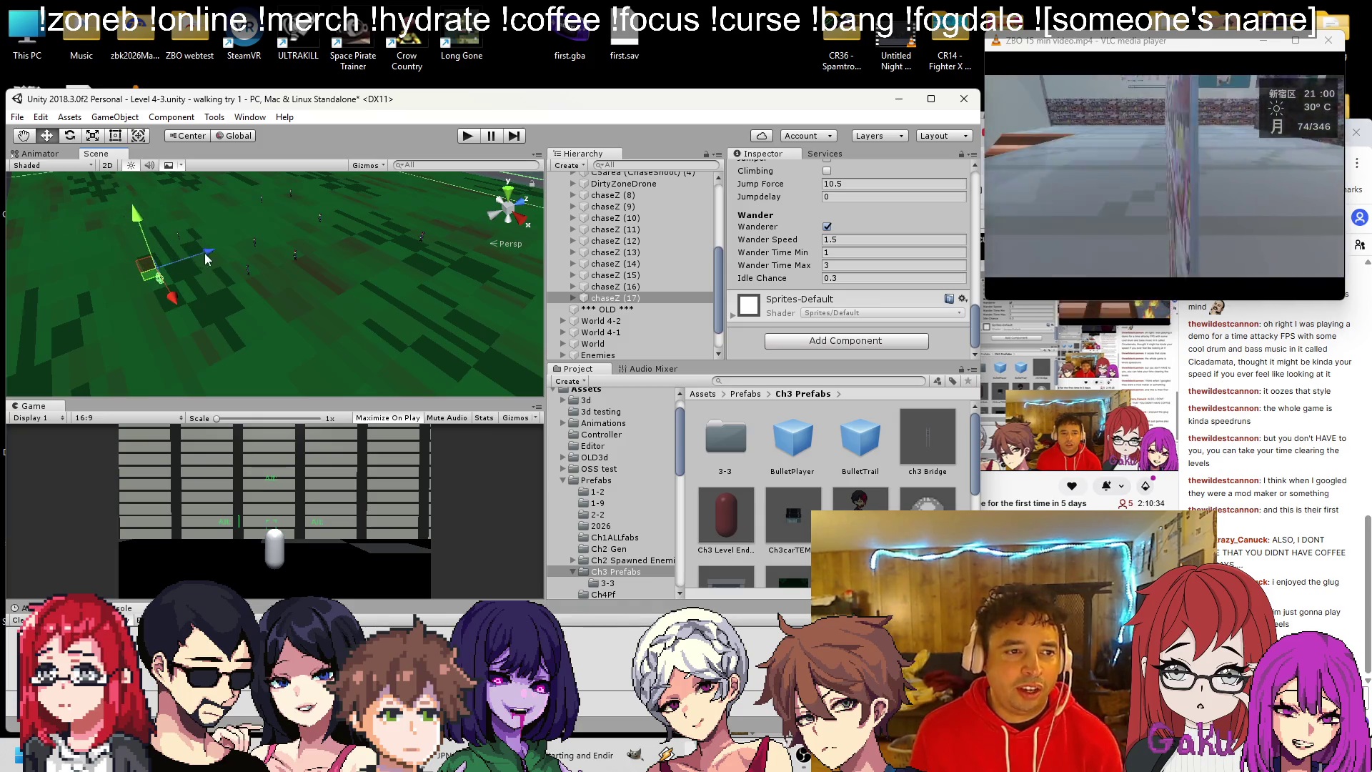
Duplicate the chaseZ (8)–(17) group repeatedly, producing copies up to chaseZ (30).
left_click(611, 195, "shift")
key("f")
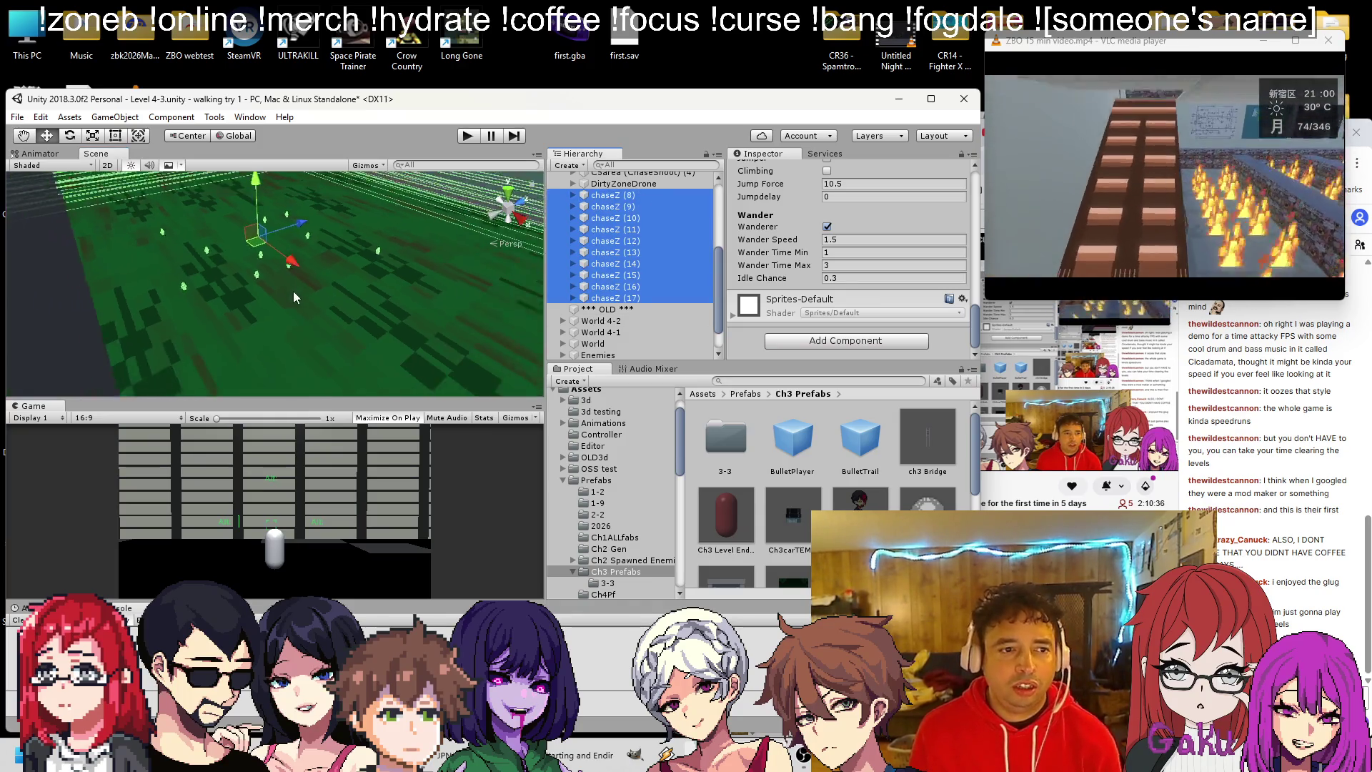
key("ctrl+d")
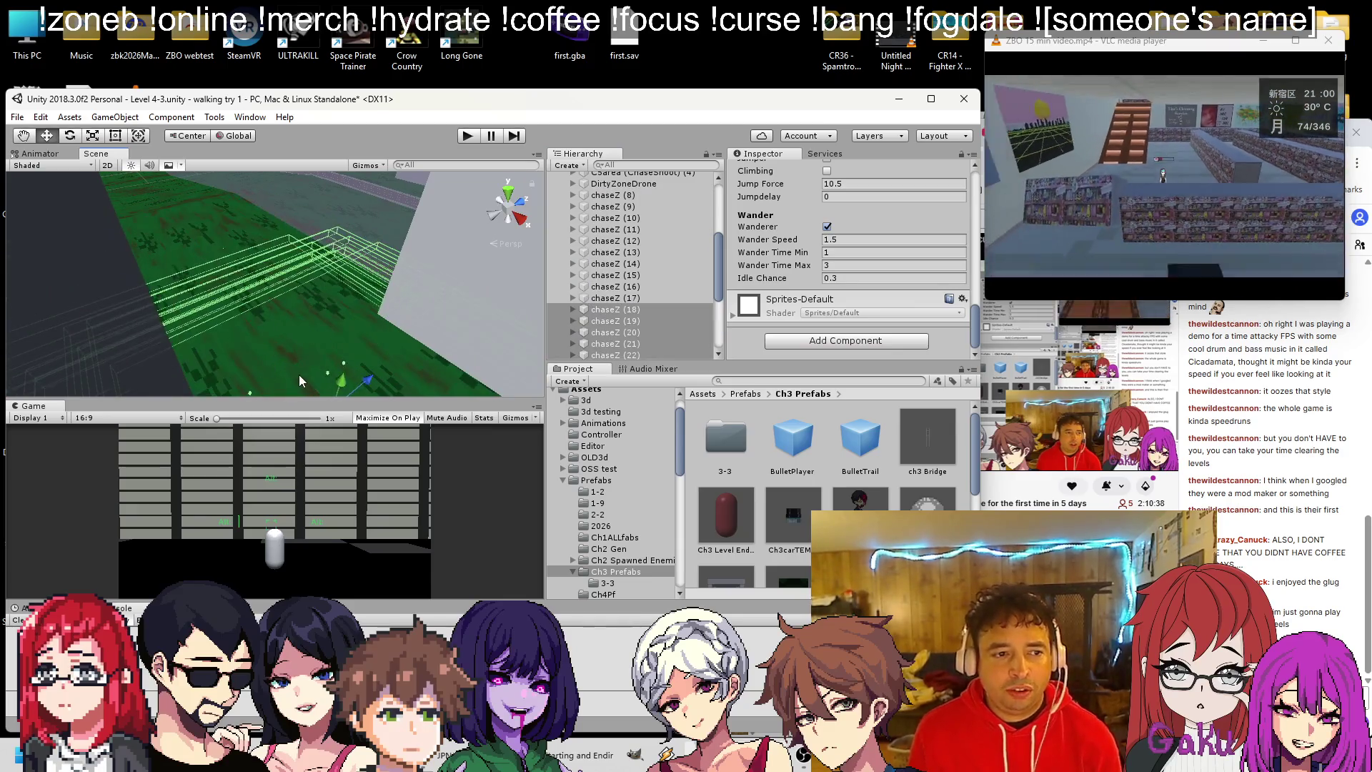
mouse_move(349, 352)
left_mouse_down()
mouse_move(280, 367)
mouse_move(266, 297)
left_mouse_up()
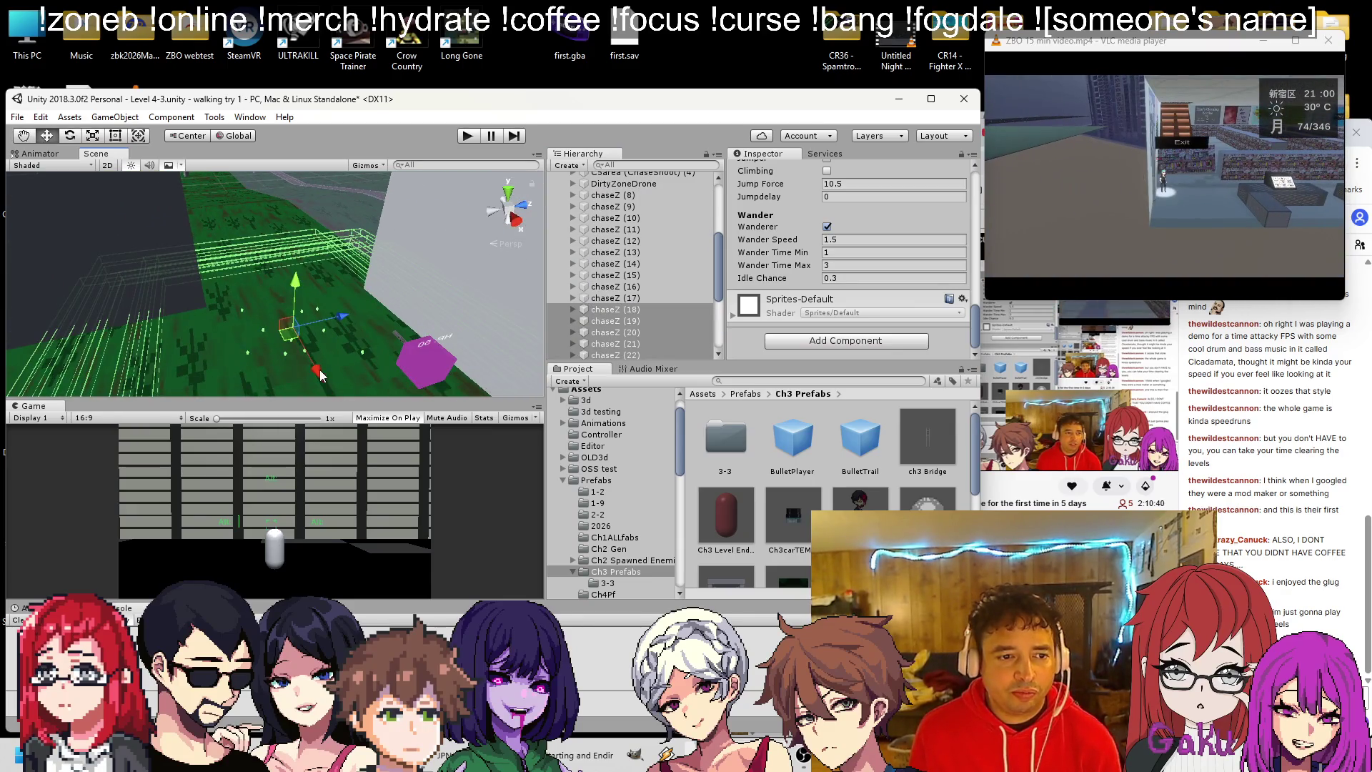
mouse_move(320, 375)
left_mouse_down()
mouse_move(362, 298)
mouse_move(243, 322)
mouse_move(212, 287)
mouse_move(238, 274)
mouse_move(295, 325)
mouse_move(268, 318)
mouse_move(314, 331)
mouse_move(314, 353)
mouse_move(334, 292)
mouse_move(284, 275)
mouse_move(281, 219)
left_mouse_up()
key("ctrl+d")
key("ctrl+d")
key("ctrl+d")
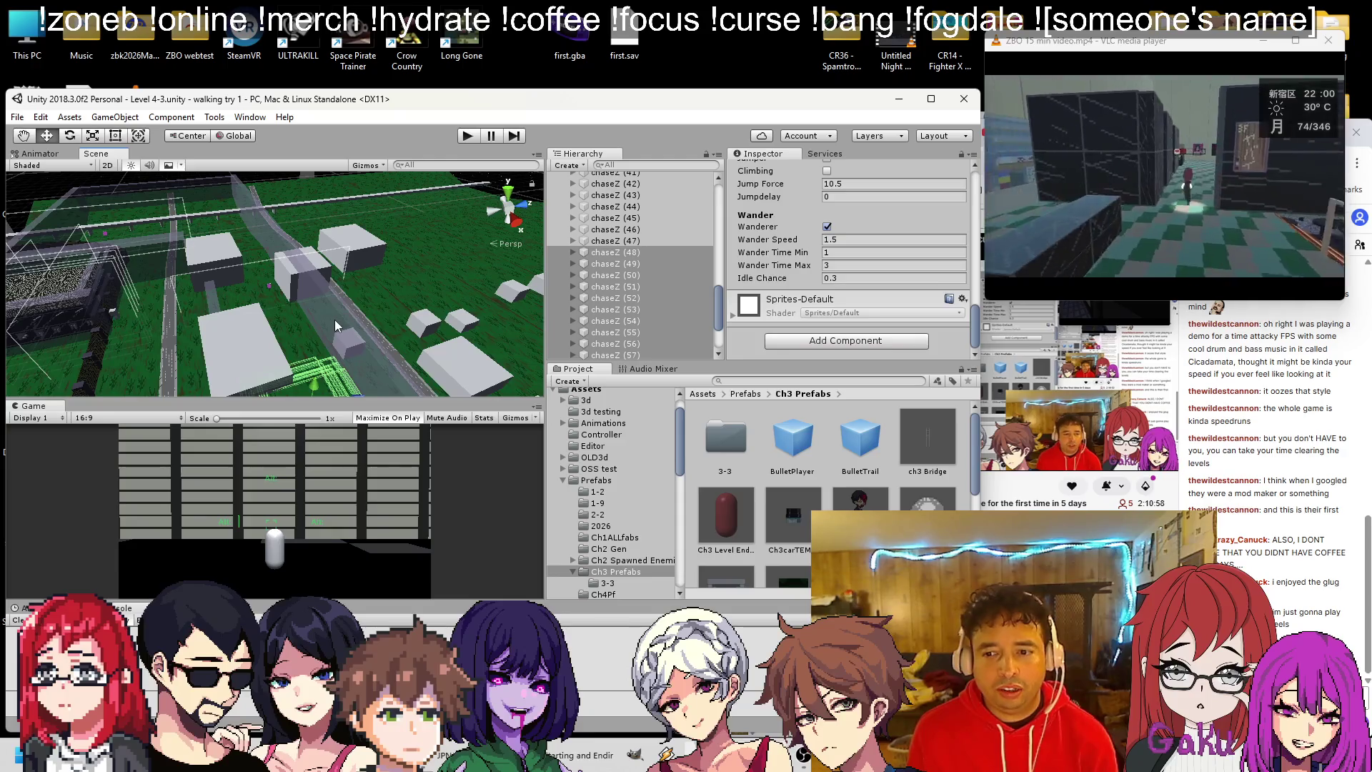
Delete the 'another flying drone outside the wall' and 'zombies too' note lines, then return to Unity.
left_click(443, 754)
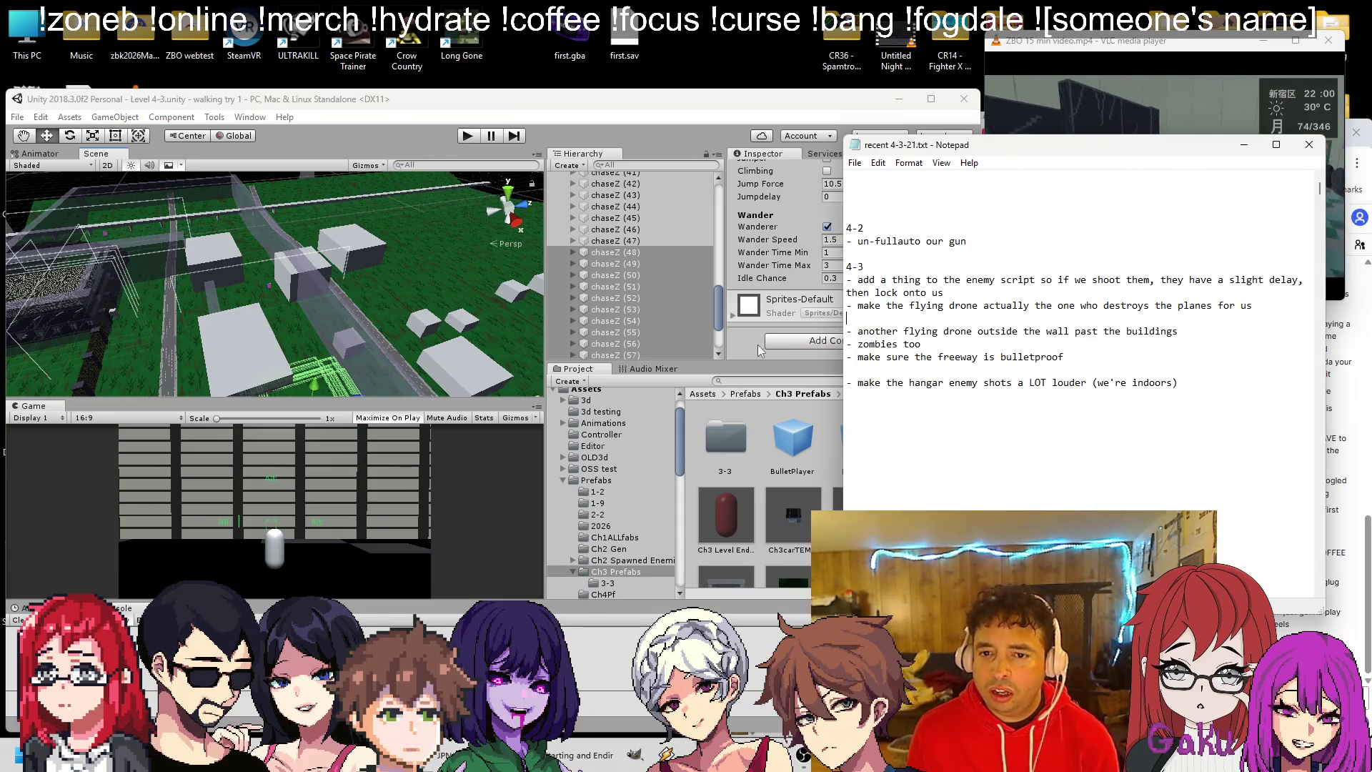
left_click_drag(931, 344, 837, 331)
key("Delete")
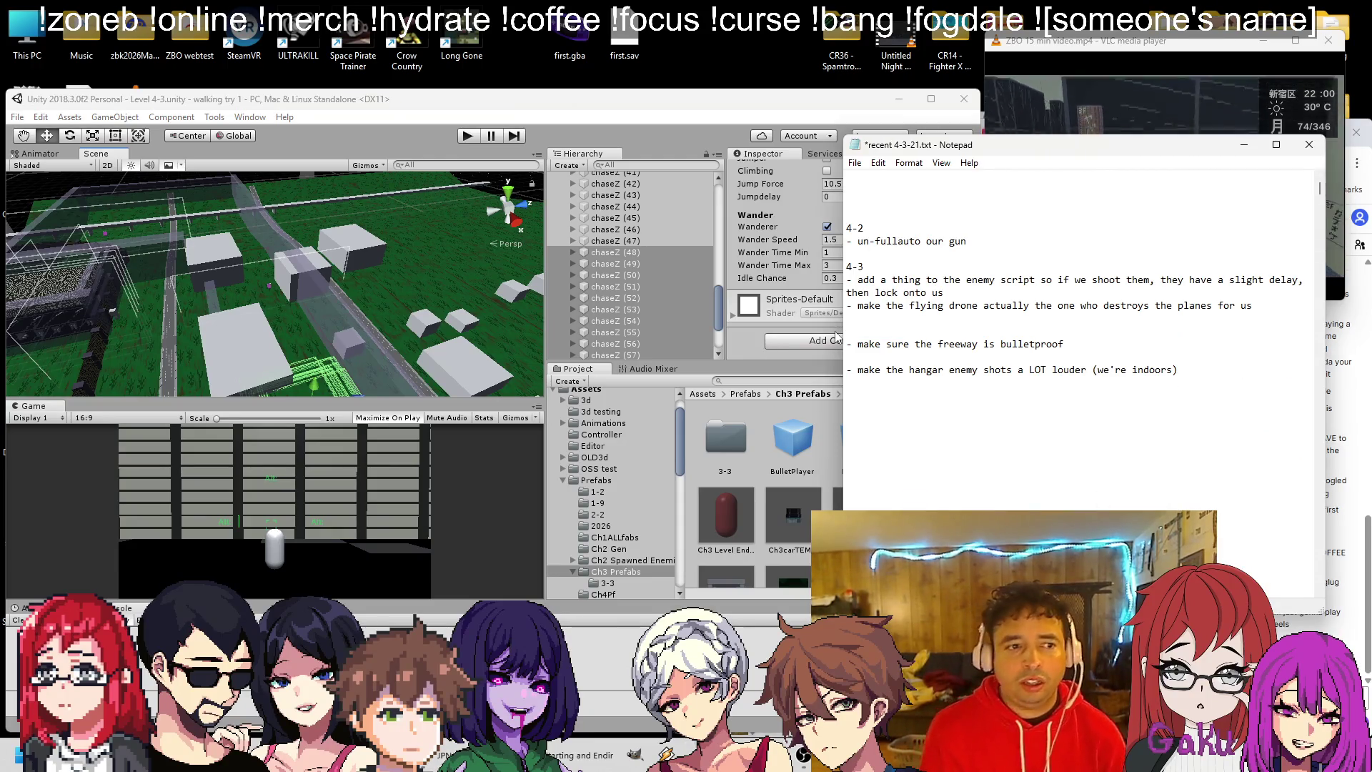
left_click(225, 220)
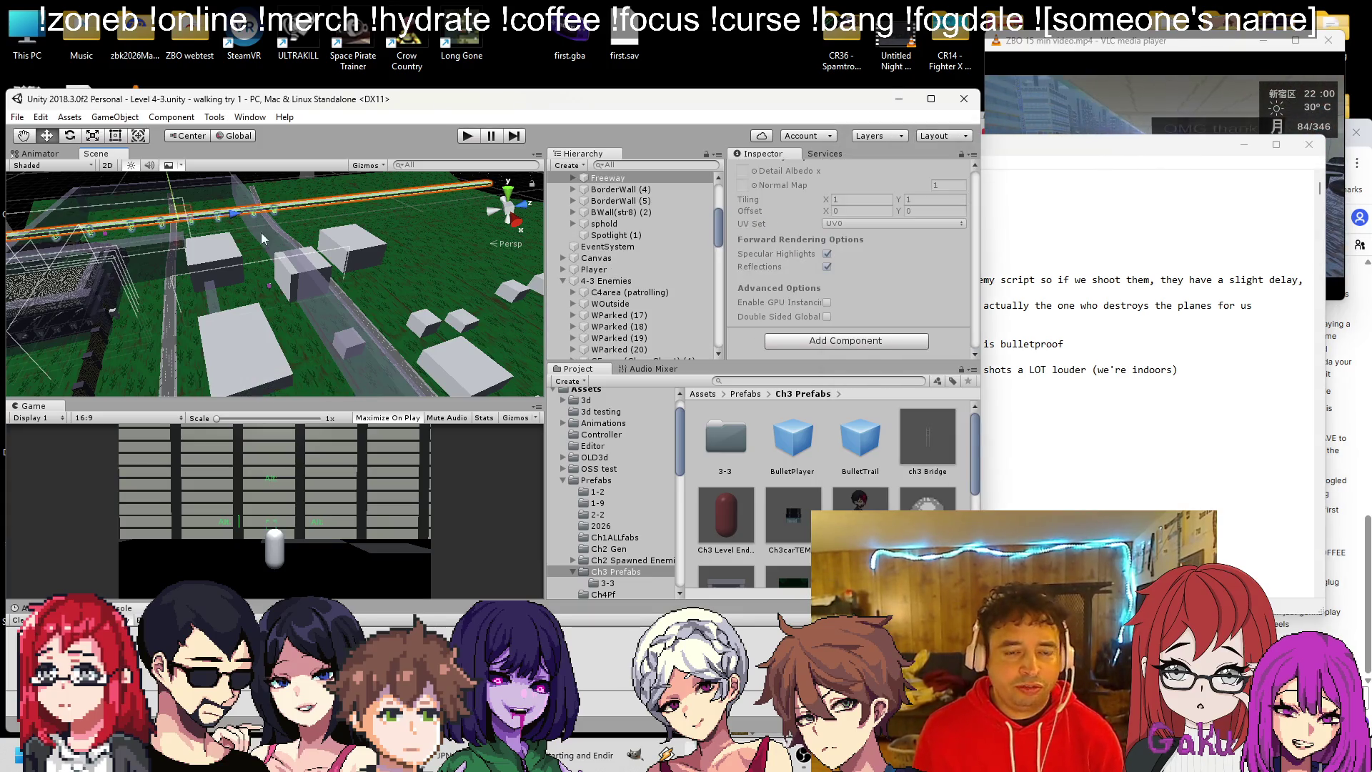
Duplicate chaseZ (50) through (57) and view the copies along the road by the overpass.
scroll(651, 306, "down", 15)
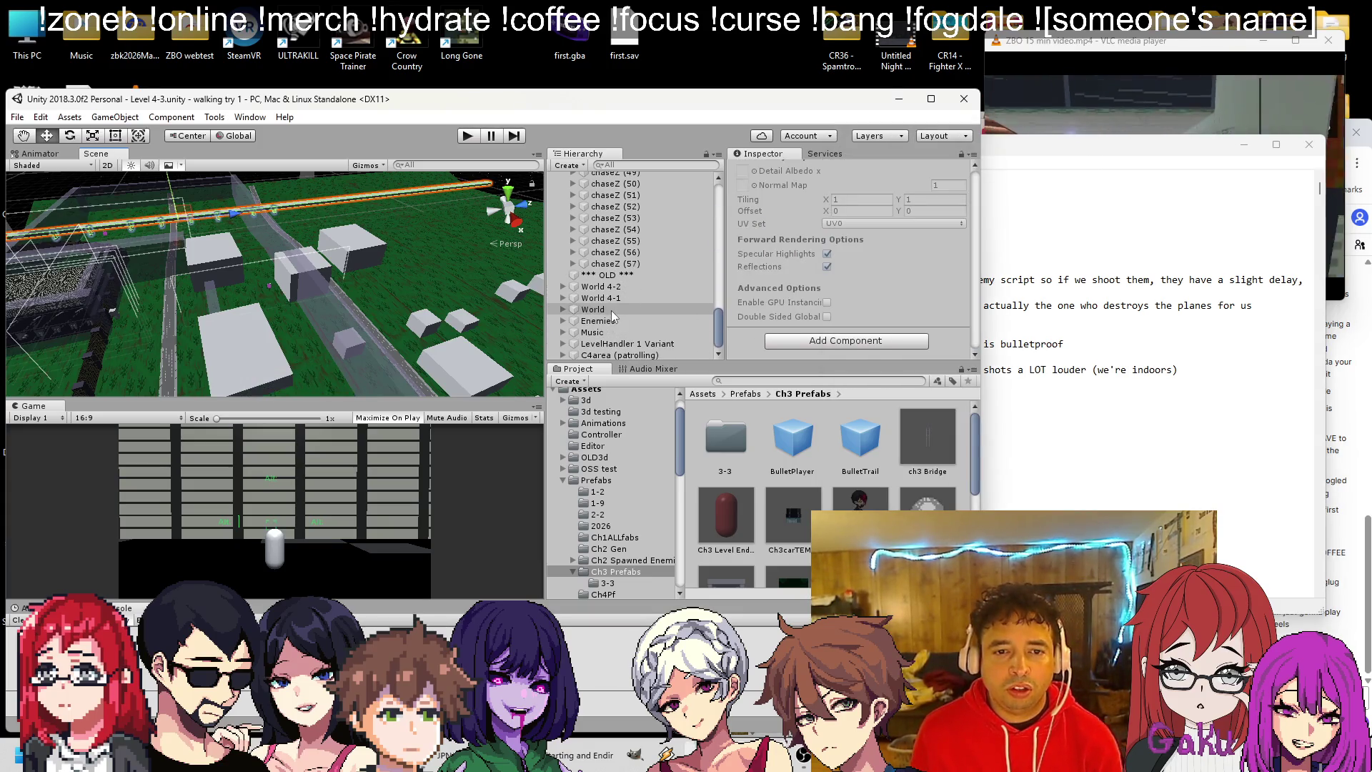
left_click(623, 263)
key("shift+Up")
key("shift+Up")
key("shift+Up")
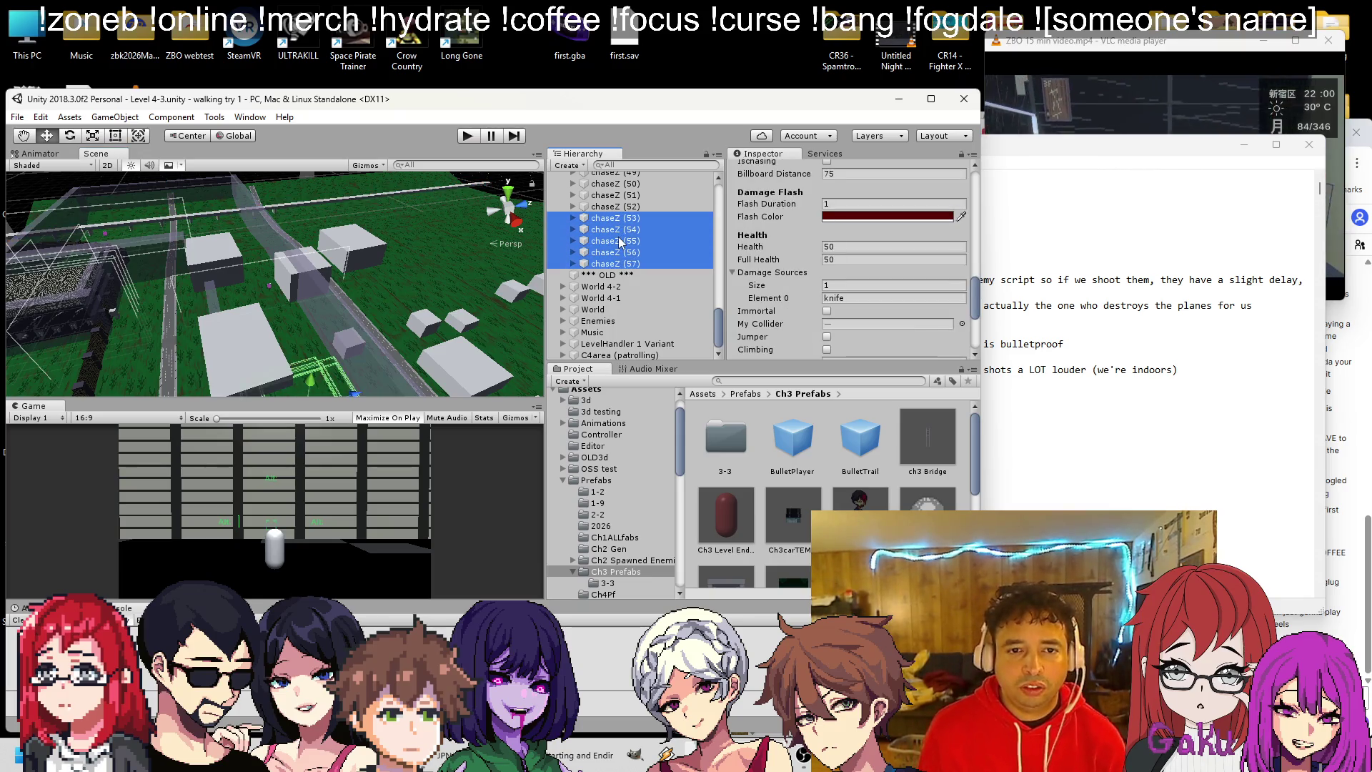
key("ctrl+d")
mouse_move(337, 346)
left_mouse_down()
mouse_move(436, 351)
mouse_move(400, 333)
left_mouse_up()
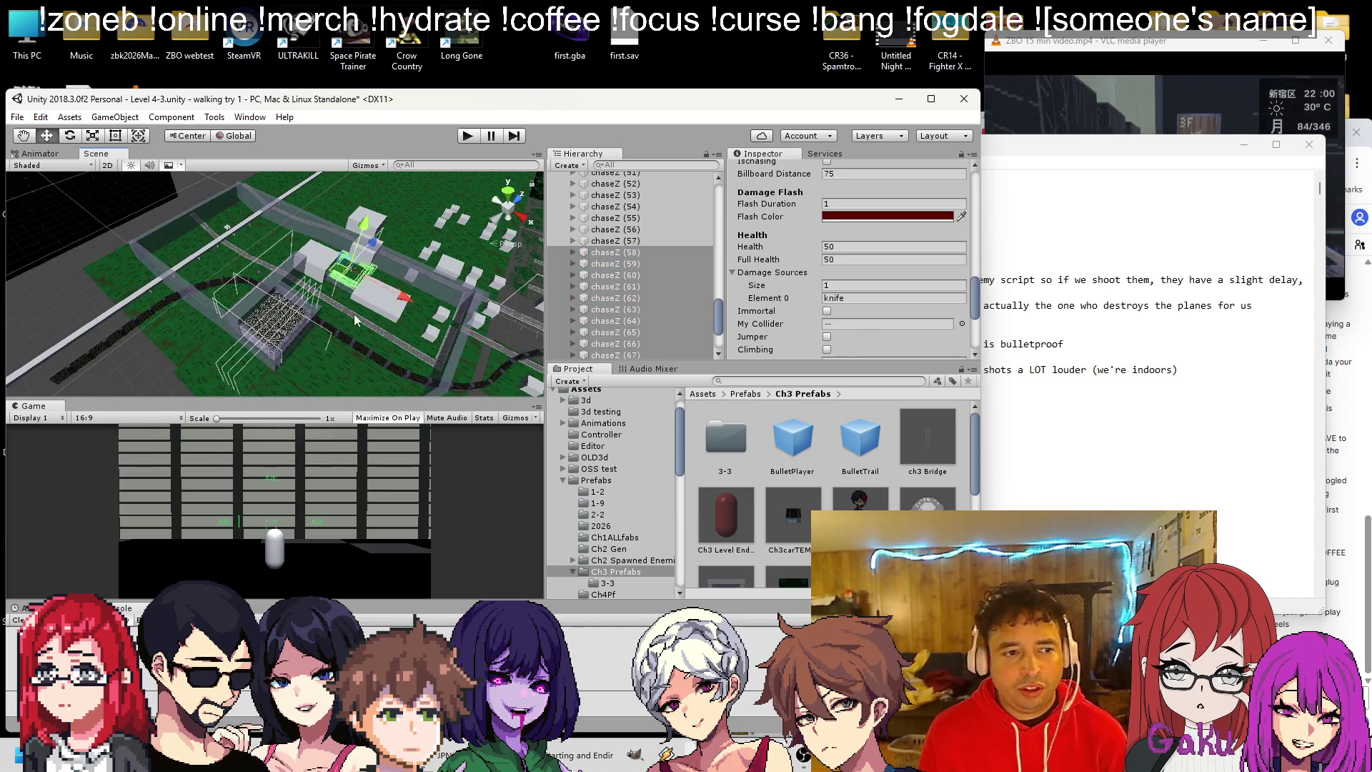
mouse_move(238, 293)
left_mouse_down()
mouse_move(264, 233)
mouse_move(257, 207)
mouse_move(295, 250)
mouse_move(294, 233)
mouse_move(368, 228)
mouse_move(174, 361)
left_mouse_up()
left_click_drag(345, 178, 279, 246)
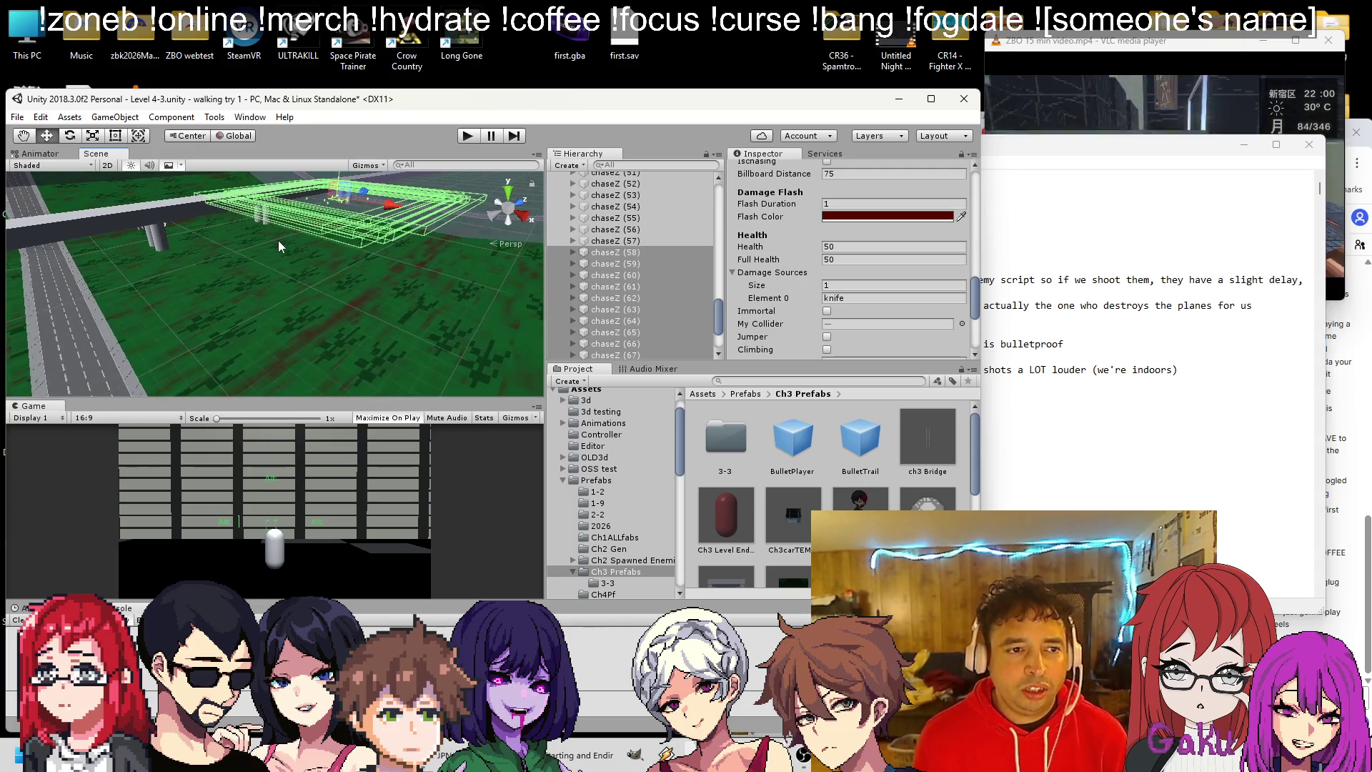
scroll(278, 246, "up", 5)
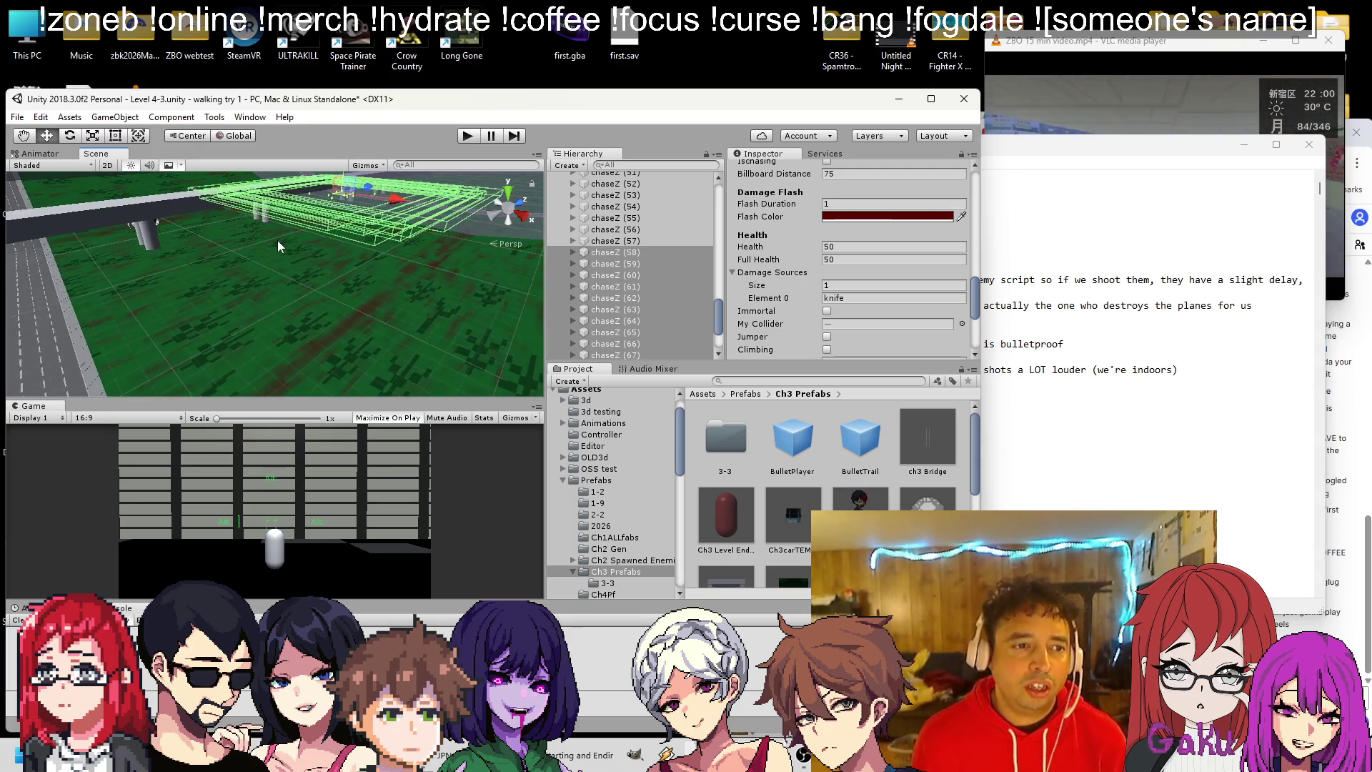
scroll(286, 237, "up", 5)
mouse_move(286, 237)
left_mouse_down()
mouse_move(348, 216)
mouse_move(320, 331)
mouse_move(412, 263)
mouse_move(317, 202)
mouse_move(316, 249)
mouse_move(377, 294)
mouse_move(380, 314)
mouse_move(383, 302)
mouse_move(366, 218)
mouse_move(356, 227)
mouse_move(371, 347)
mouse_move(345, 384)
mouse_move(341, 255)
left_mouse_up()
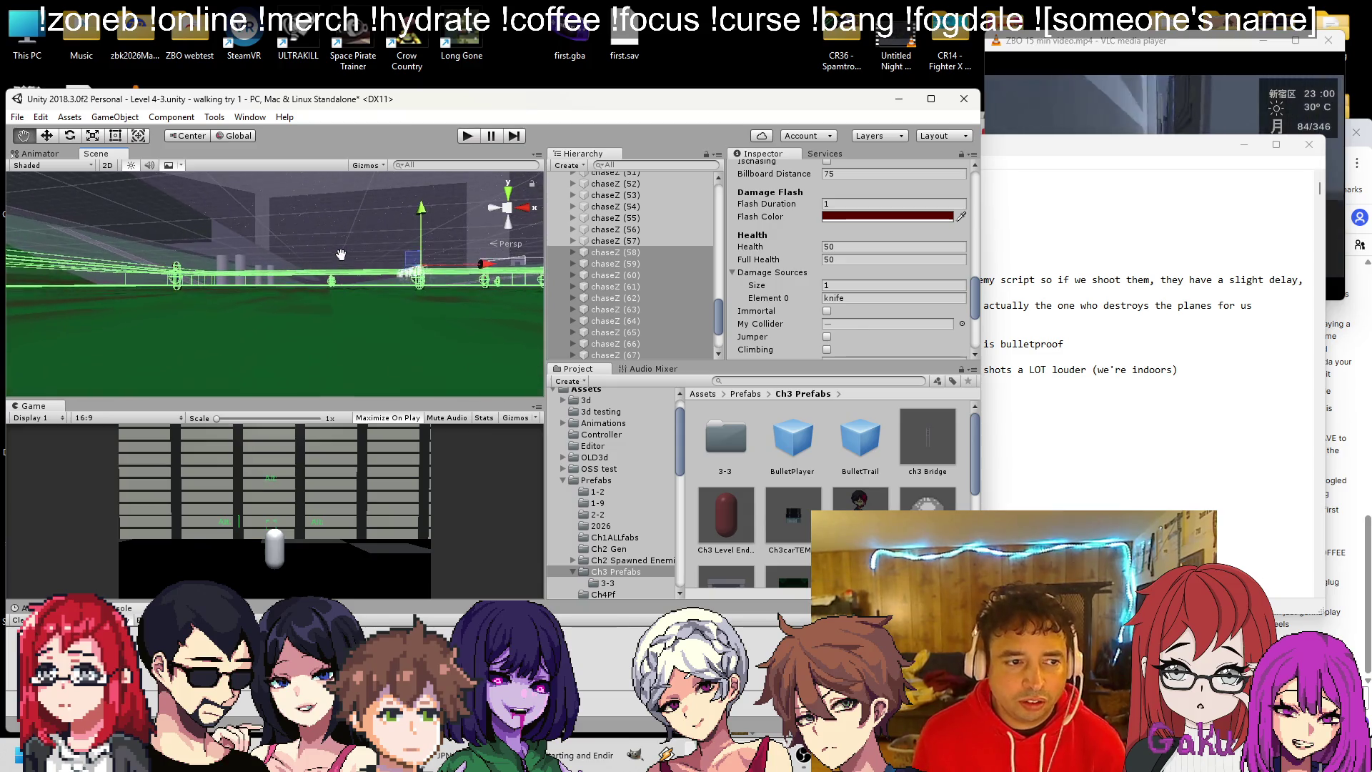
mouse_move(417, 209)
left_mouse_down()
mouse_move(429, 218)
mouse_move(387, 277)
left_mouse_up()
mouse_move(367, 213)
left_mouse_down()
mouse_move(349, 311)
mouse_move(353, 273)
mouse_move(364, 316)
mouse_move(285, 305)
mouse_move(238, 247)
mouse_move(298, 215)
mouse_move(366, 290)
mouse_move(297, 312)
mouse_move(386, 263)
mouse_move(290, 356)
mouse_move(238, 306)
left_mouse_up()
Select and frame further chaseZ batches, including (88)–(89) and (98)–(107), along the road.
left_click(386, 264)
left_click(265, 329)
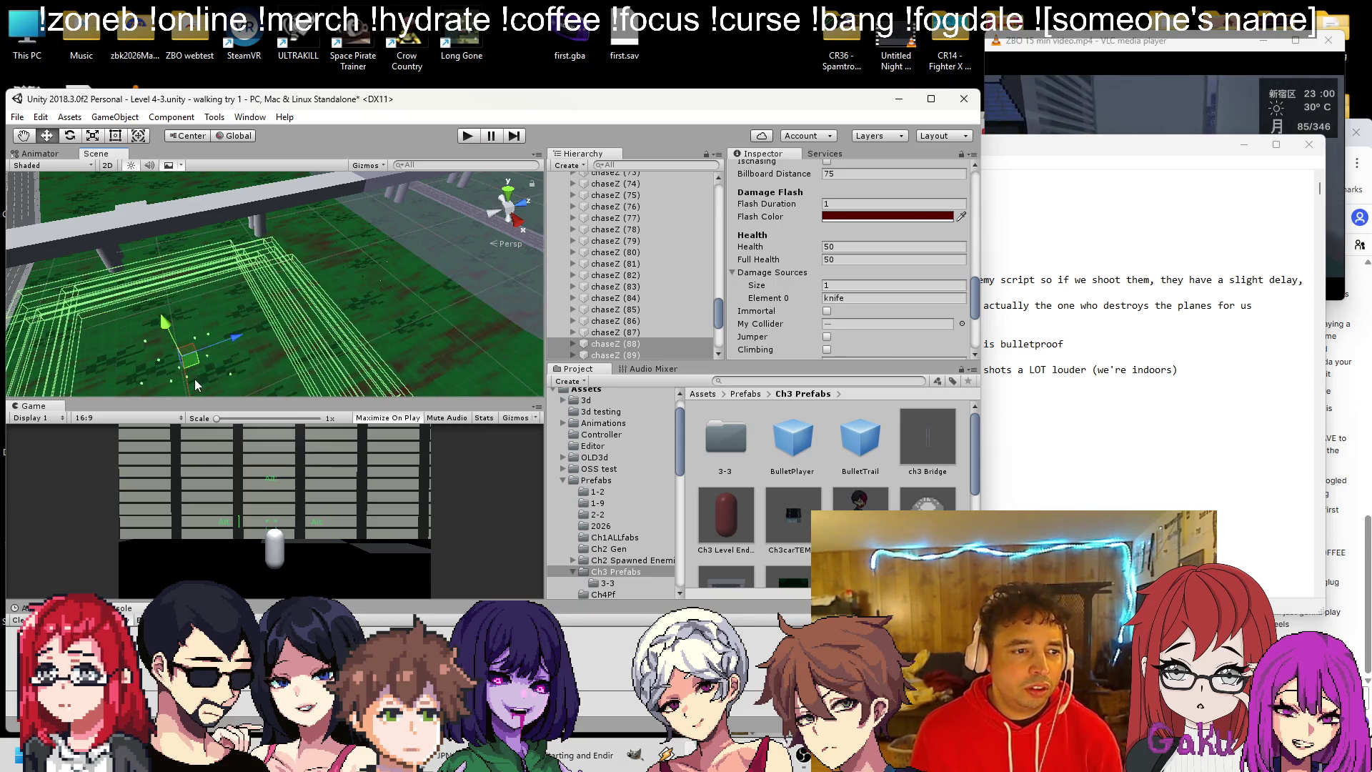
mouse_move(195, 385)
left_mouse_down()
mouse_move(165, 320)
mouse_move(346, 307)
left_mouse_up()
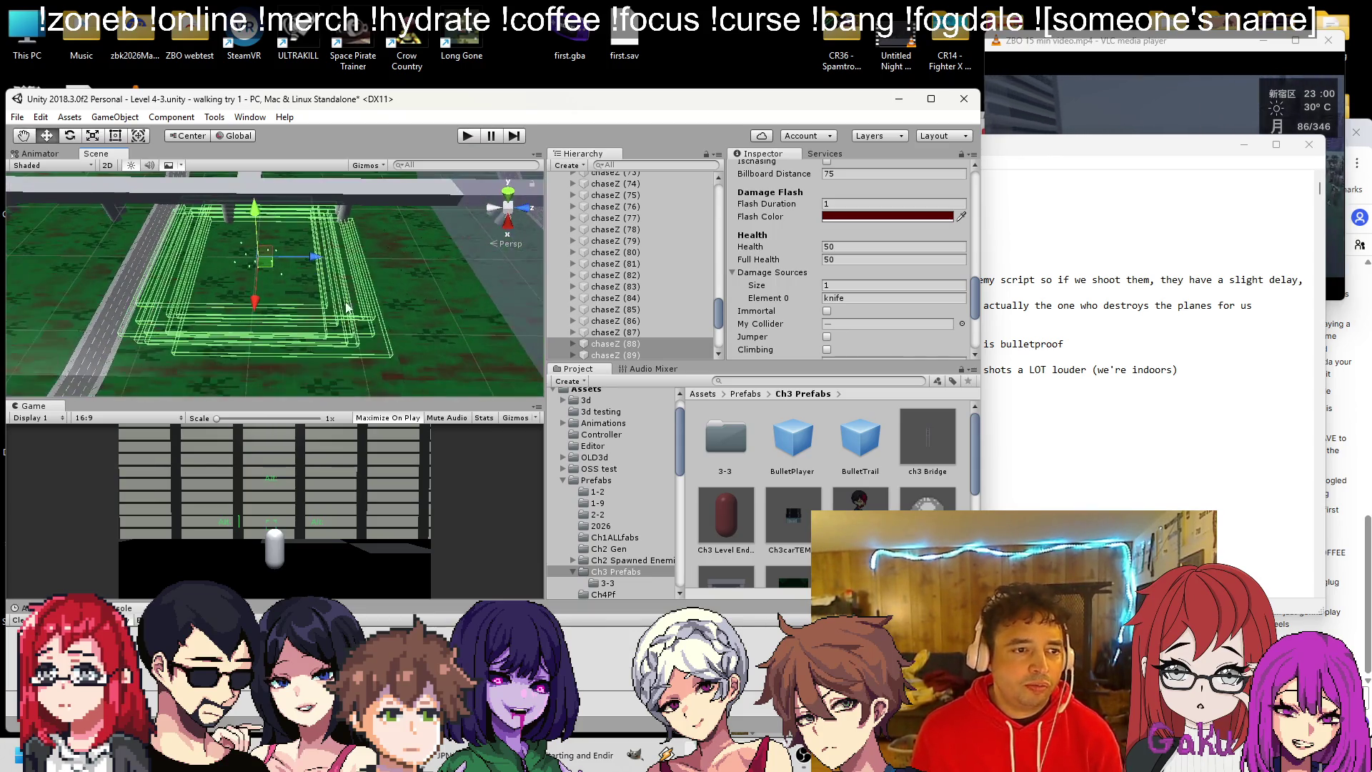
left_click(346, 307)
left_click_drag(175, 306, 163, 353)
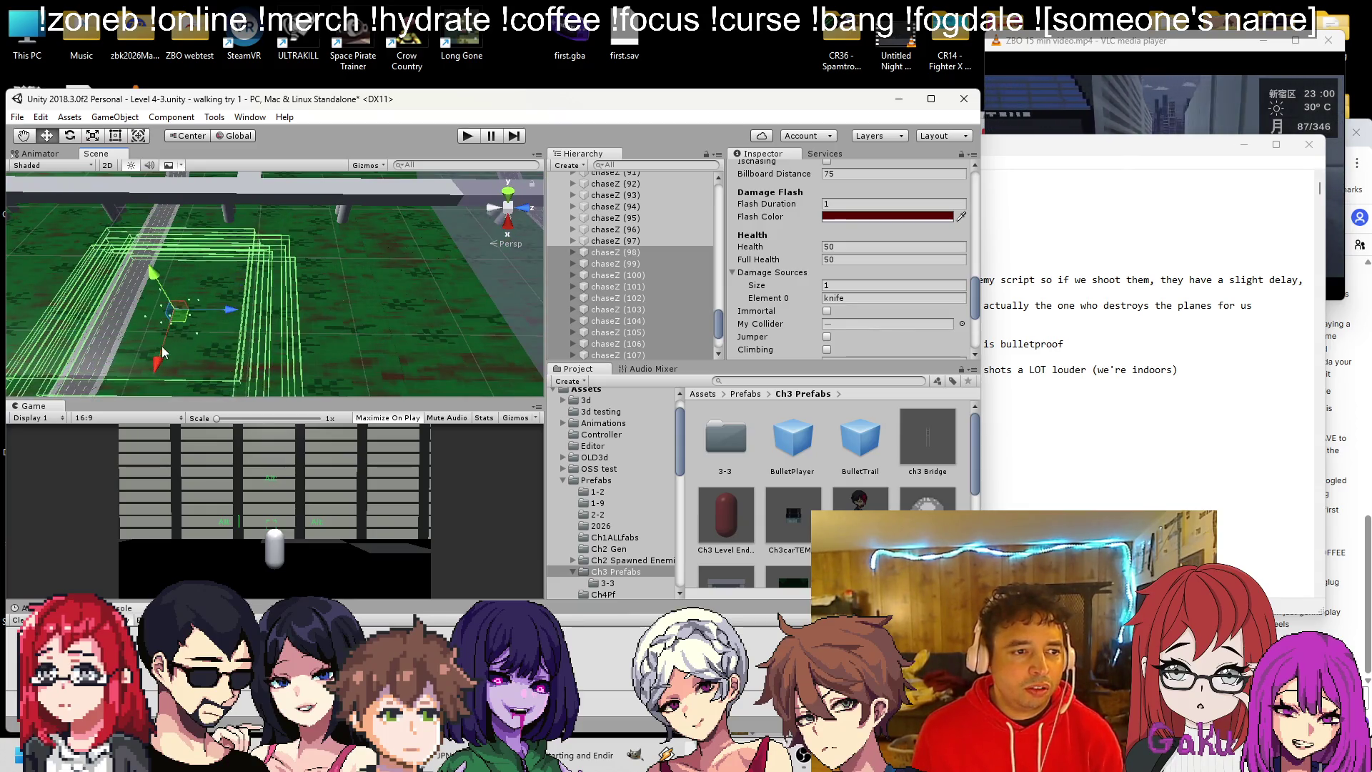
left_click_drag(226, 310, 74, 363)
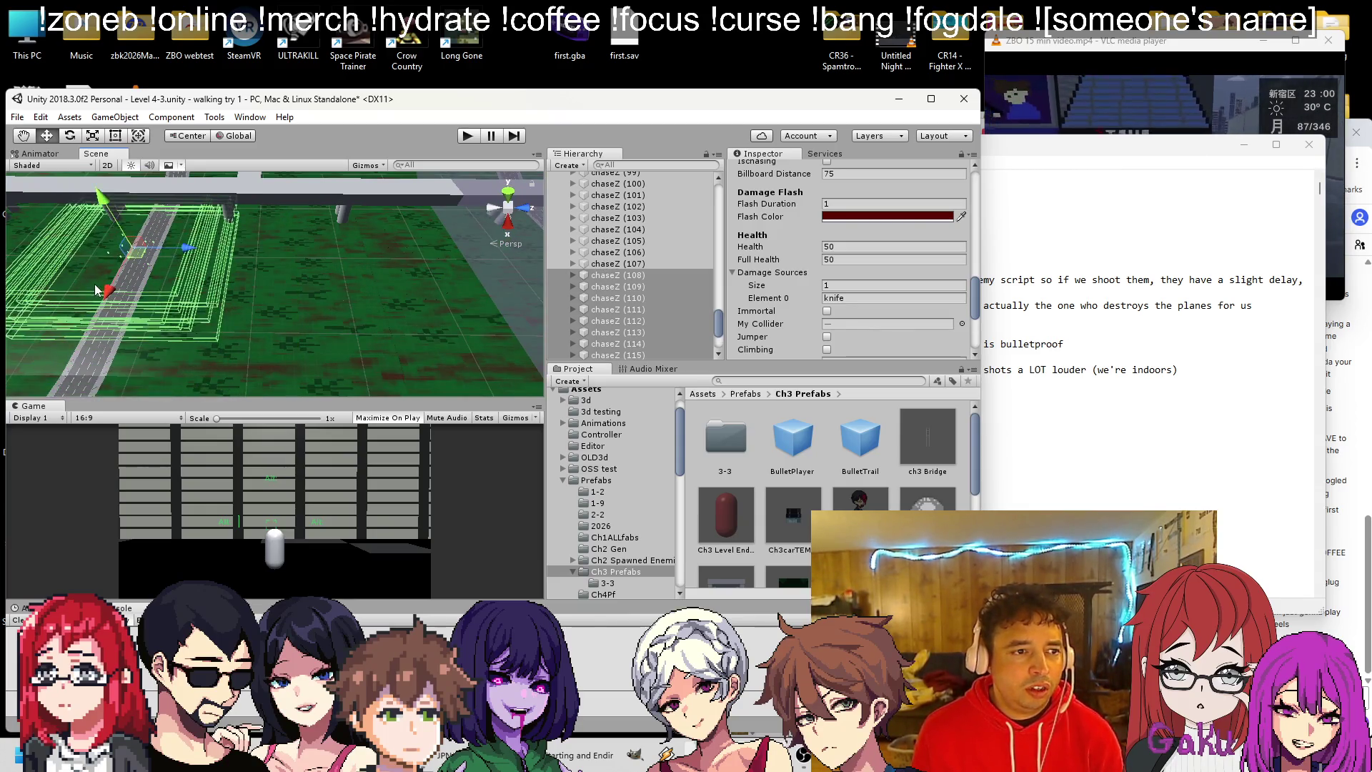
key("f")
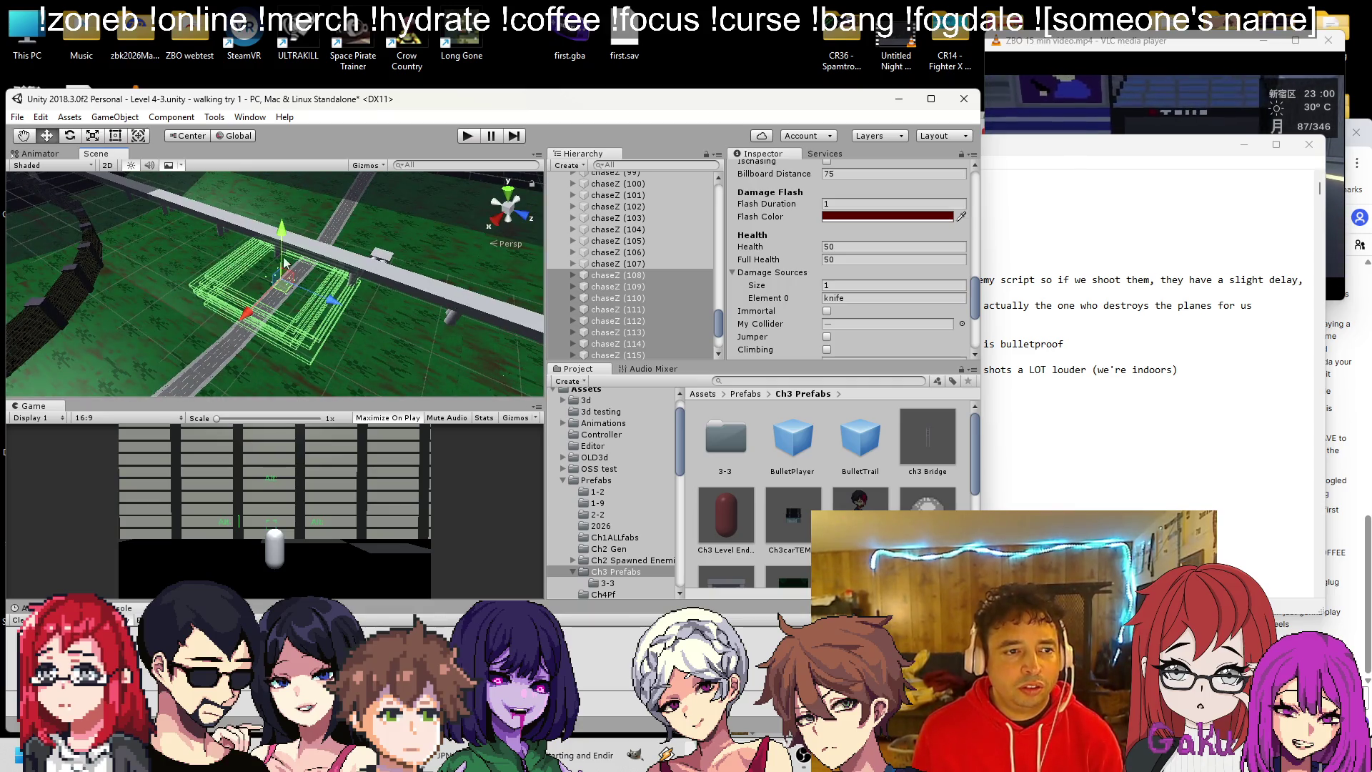
left_click(222, 224)
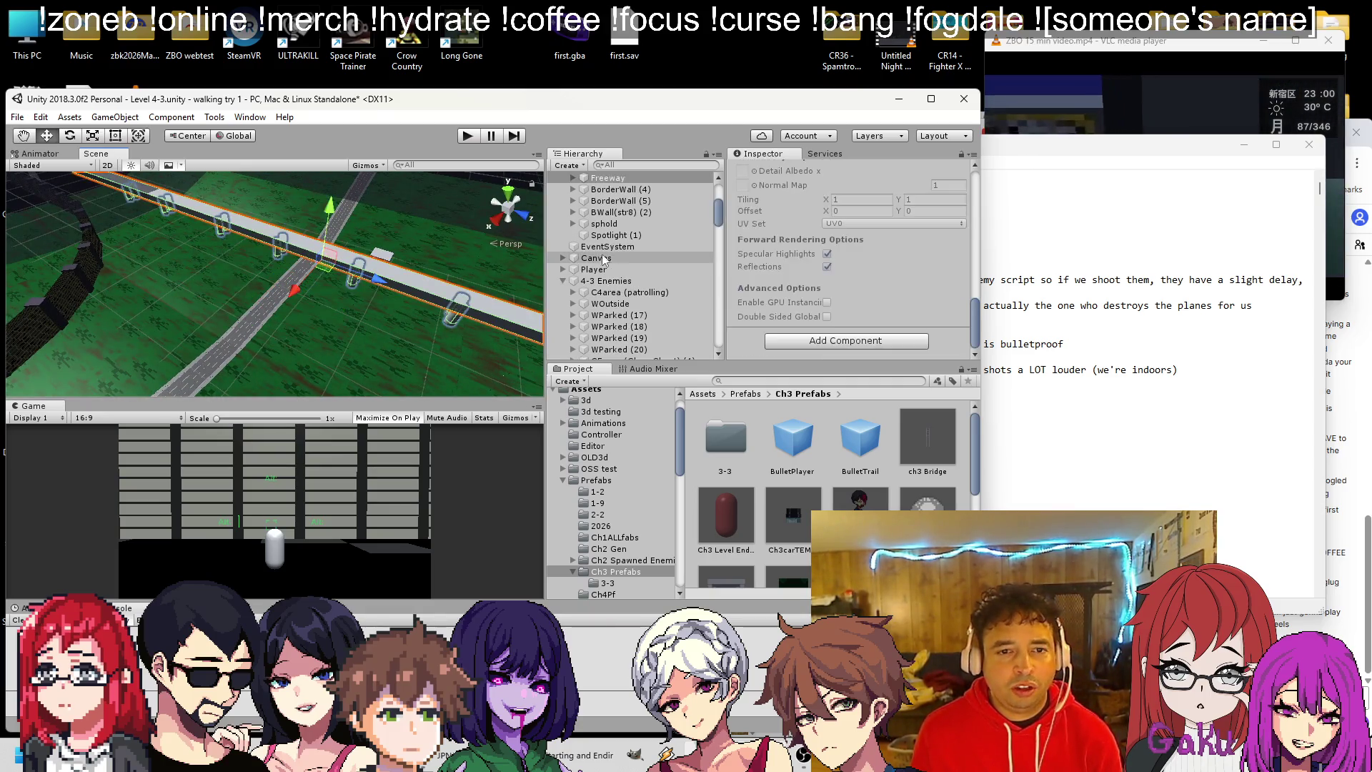
Expand Freeway and give its cylinder posts, Cylinder (6) through Cylinder (15), the metal tag.
scroll(764, 229, "up", 10)
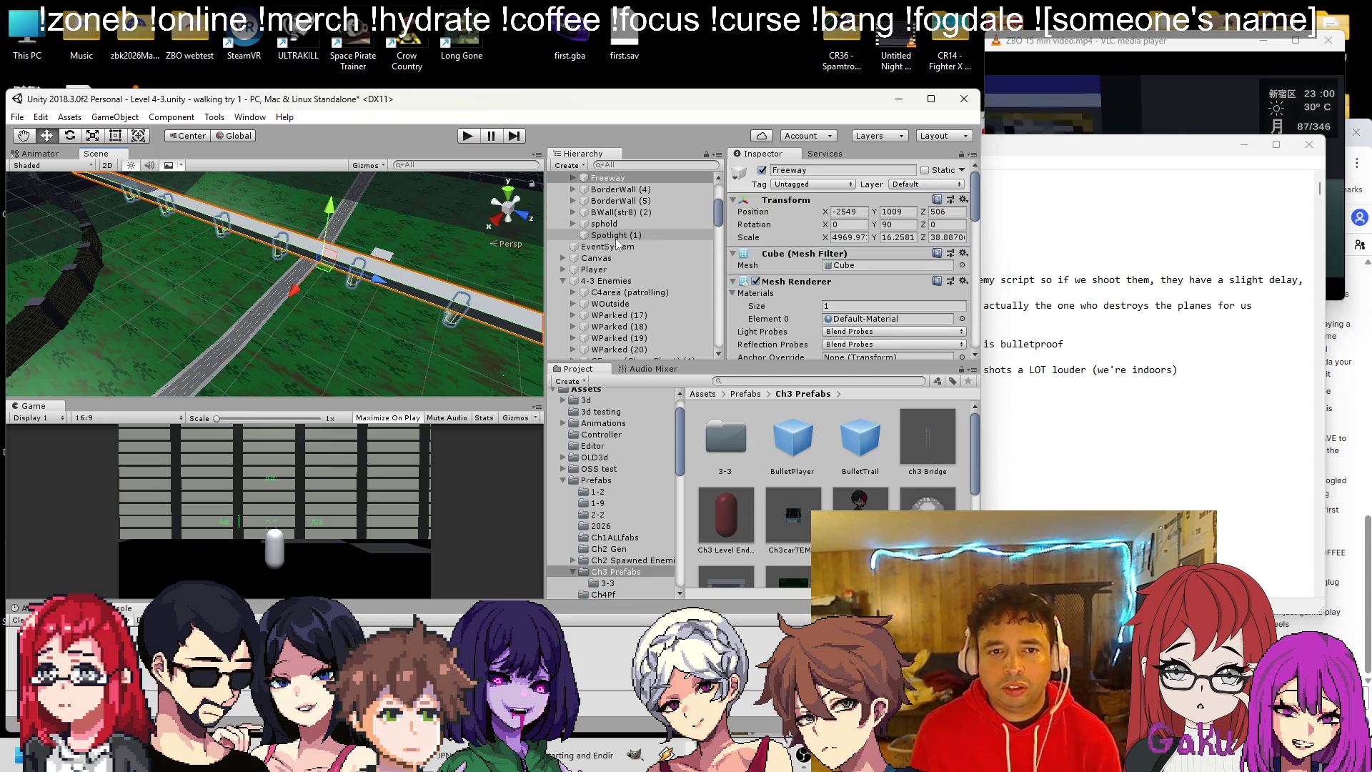
left_click(572, 178)
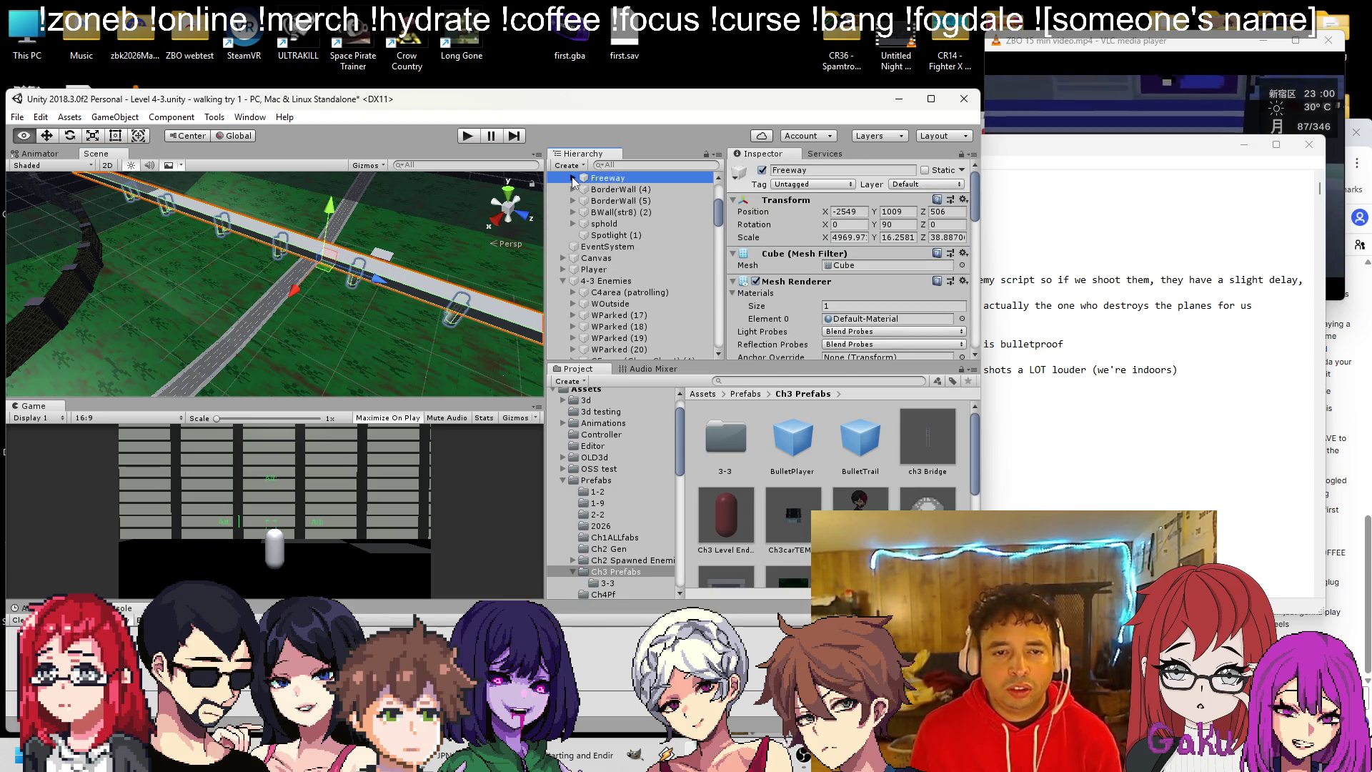
scroll(616, 214, "down", 3)
left_click(621, 276, "shift")
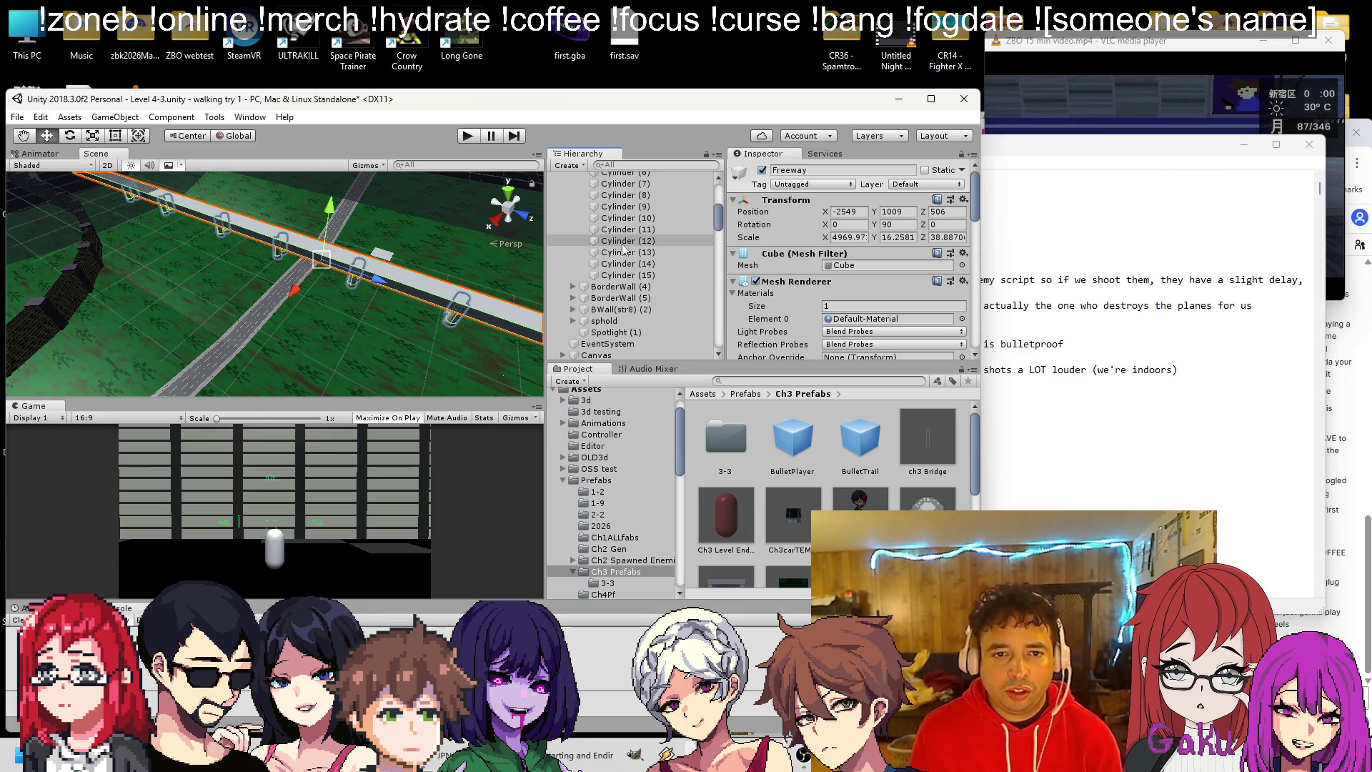
left_click(789, 186)
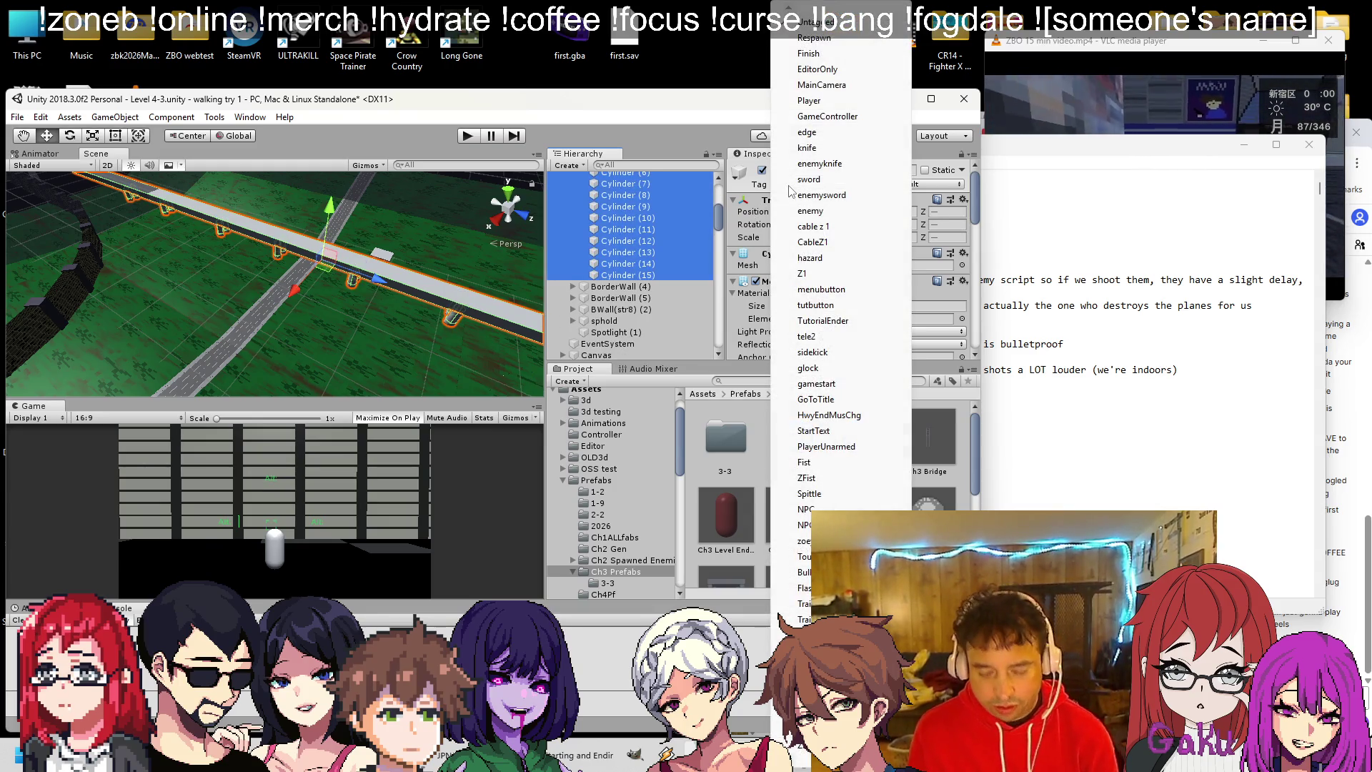
scroll(875, 452, "down", 10)
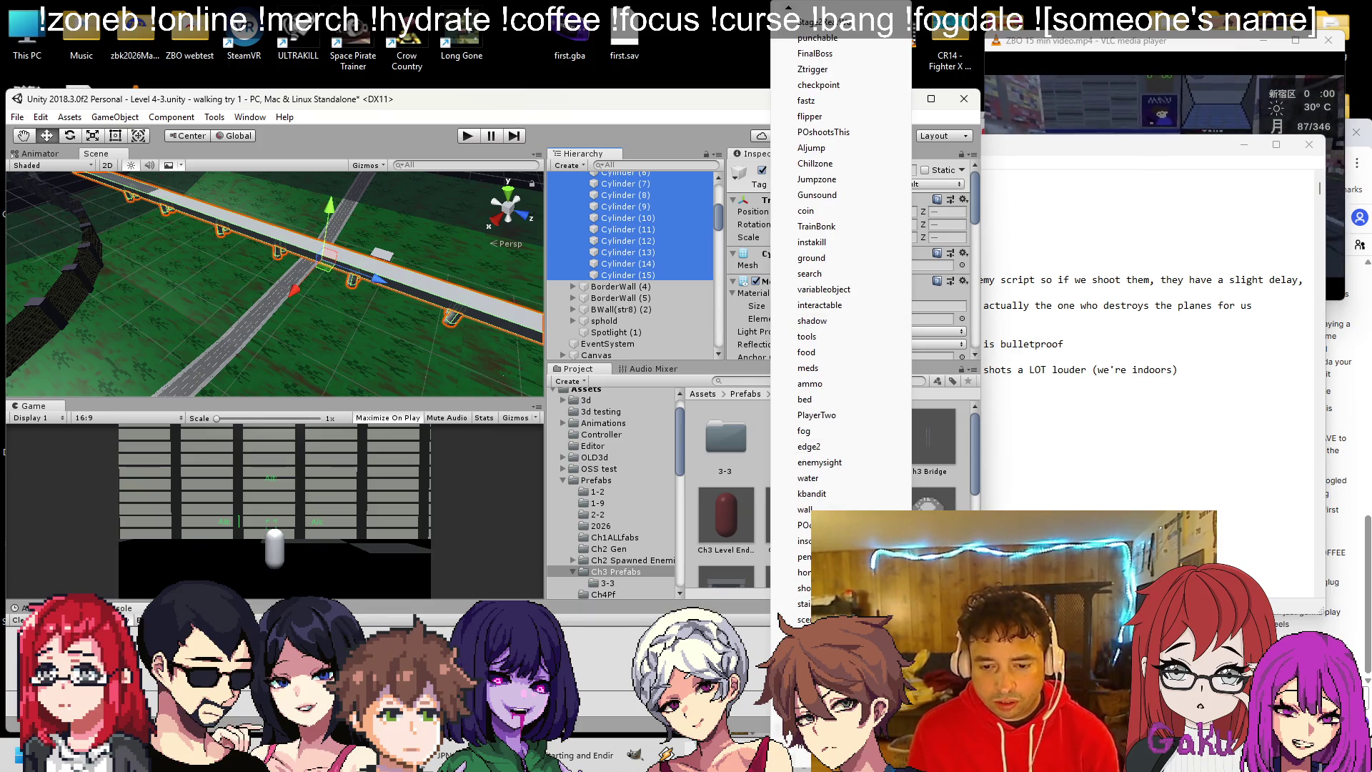
left_click(781, 611)
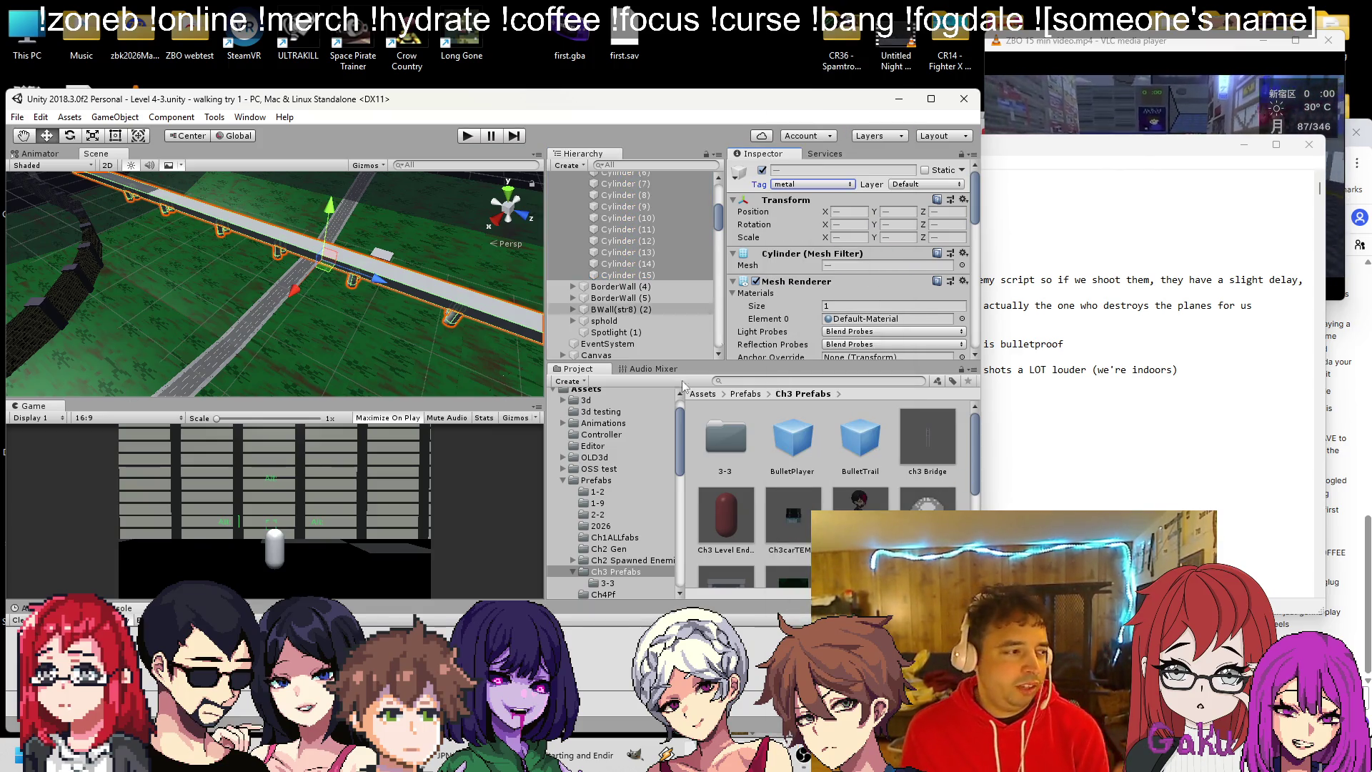
scroll(285, 310, "down", 5)
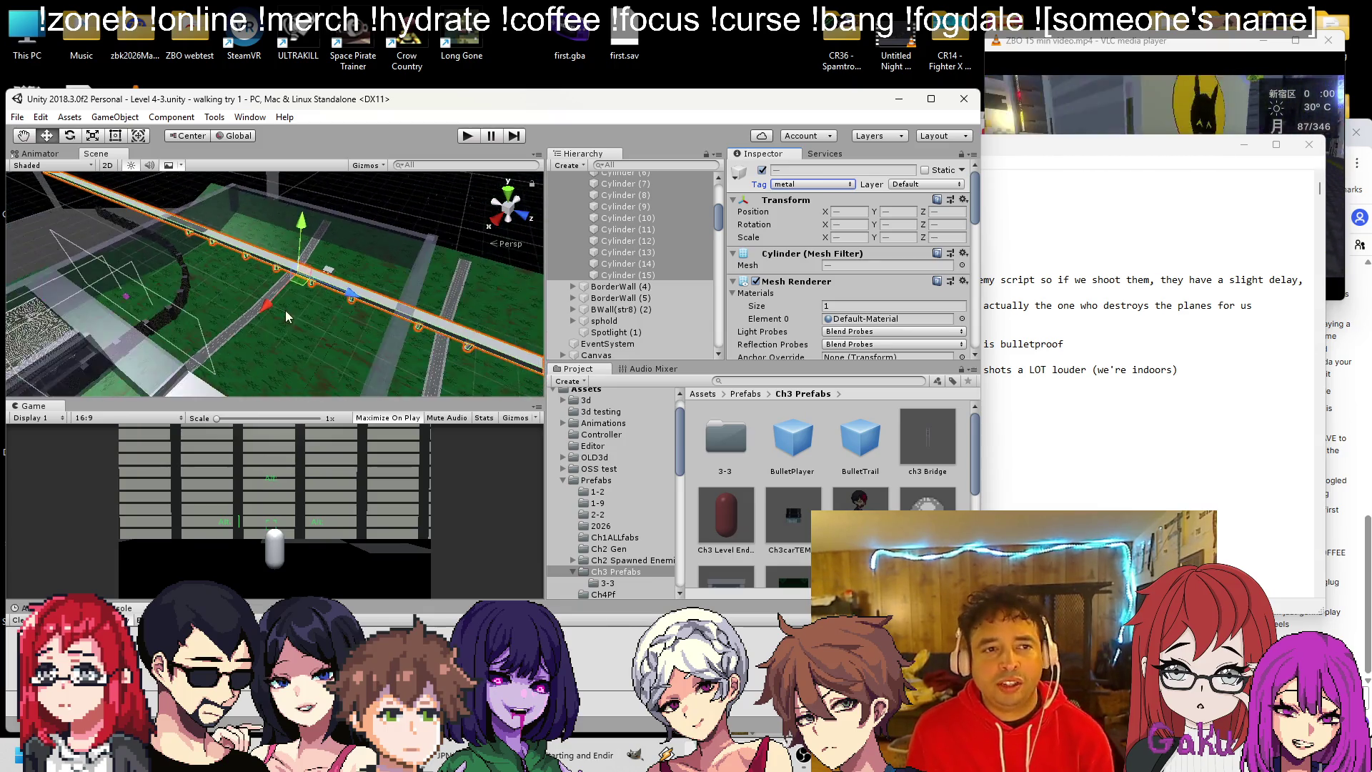
left_click(961, 377)
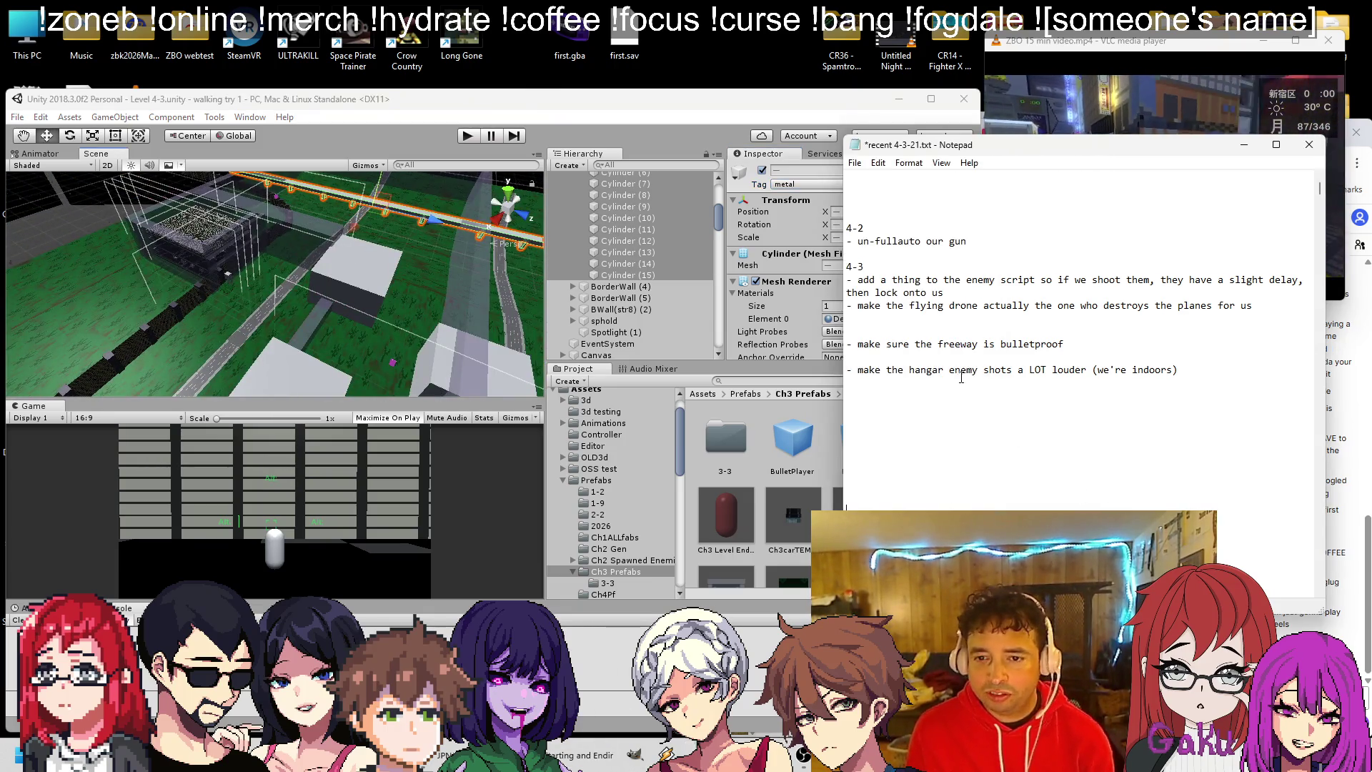
Remove the 'make sure the freeway is bulletproof' note line and start Level 4-3 in Play mode.
key("shift+Down")
key("Delete")
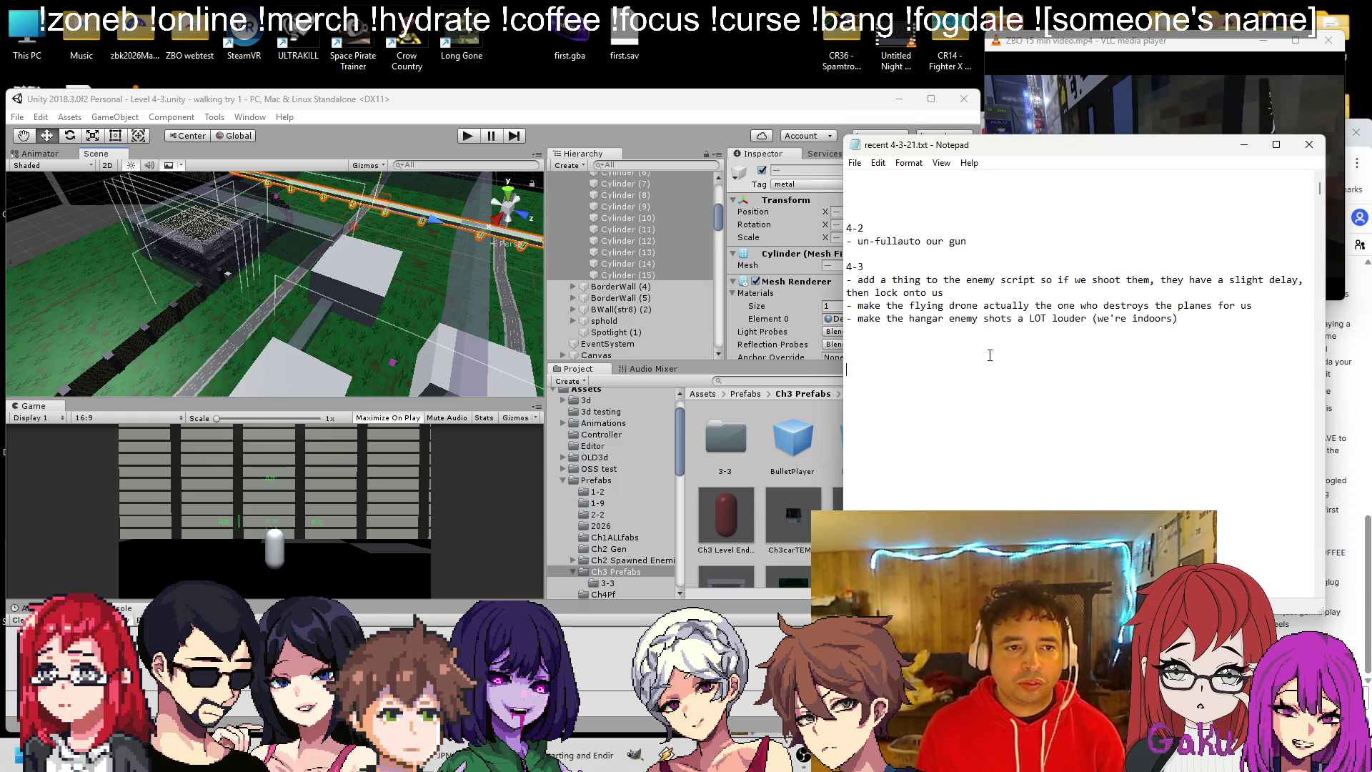
left_click(468, 136)
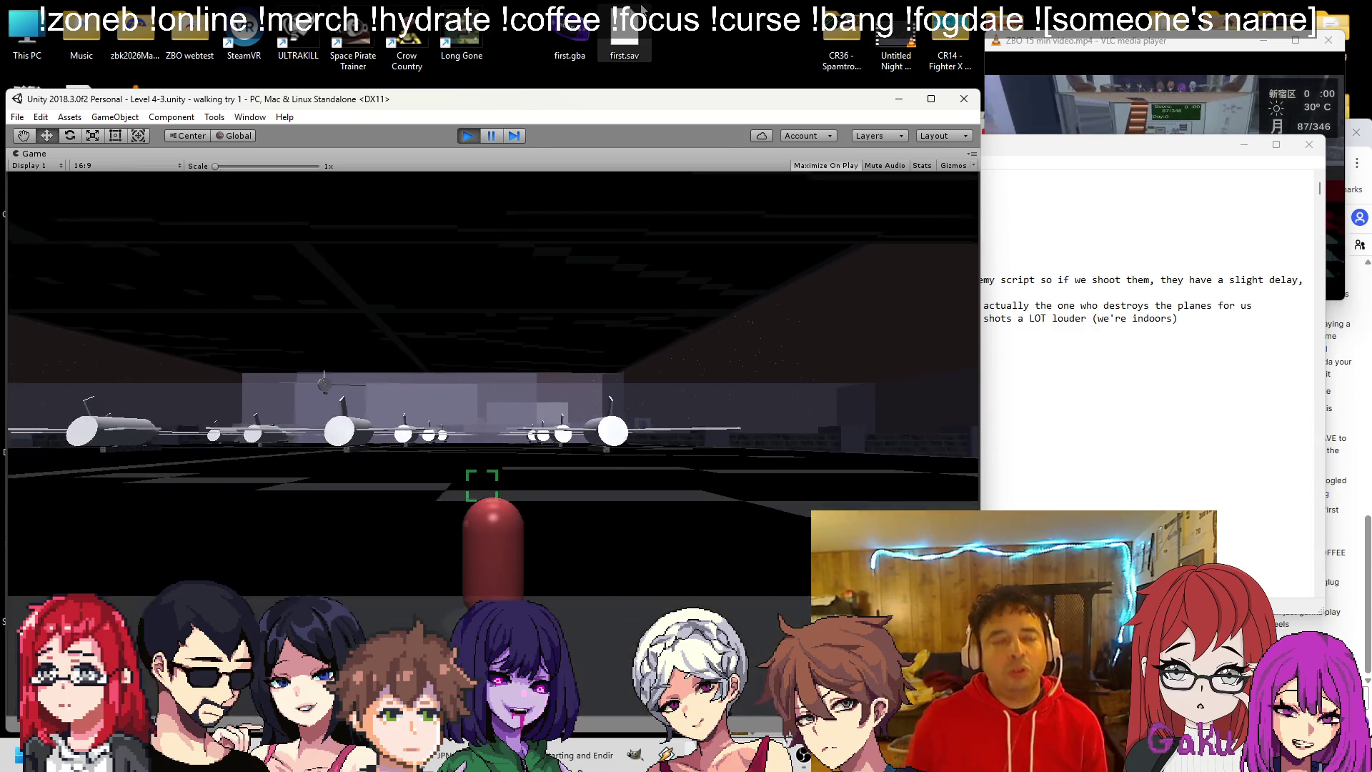
Stop Play mode and orbit the Scene view to an overhead angle.
left_click(473, 138)
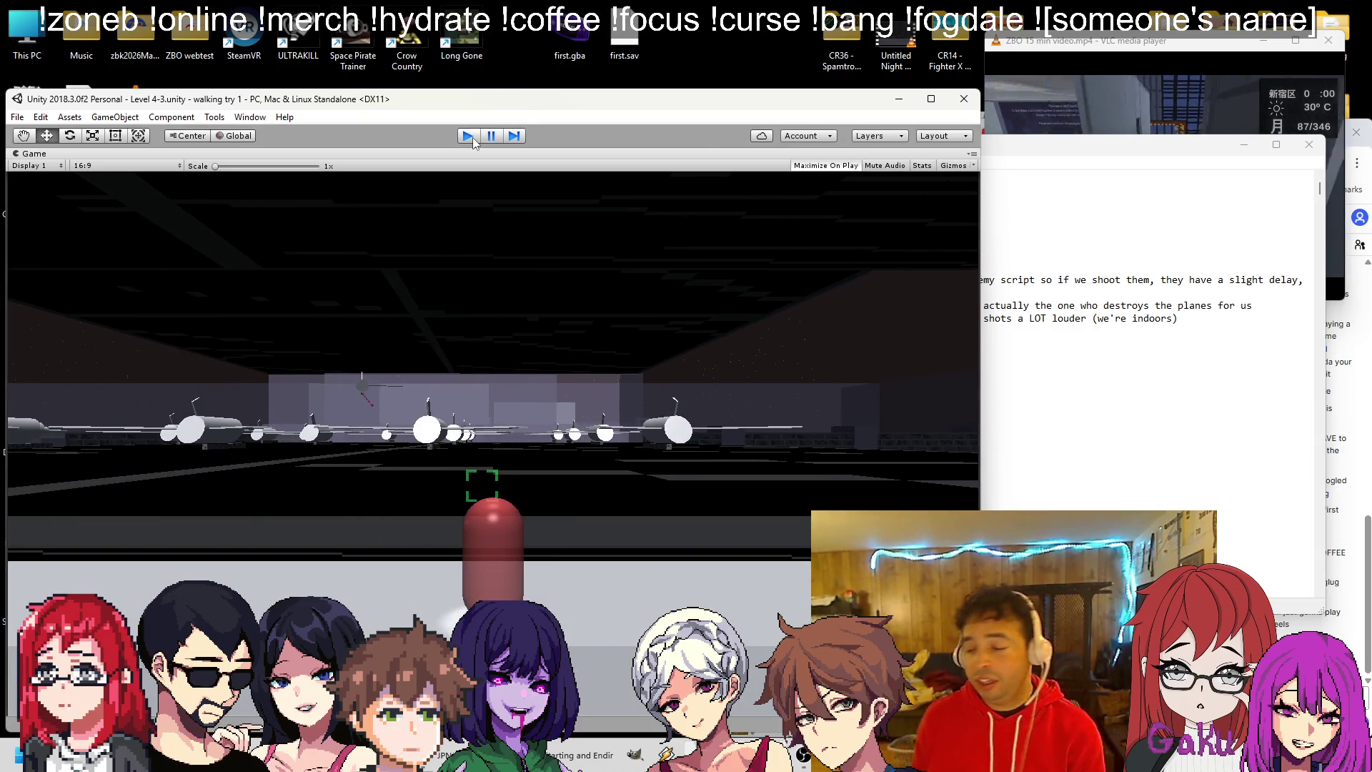
mouse_move(400, 300)
left_mouse_down()
mouse_move(500, 286)
mouse_move(1213, 279)
mouse_move(368, 207)
left_mouse_up()
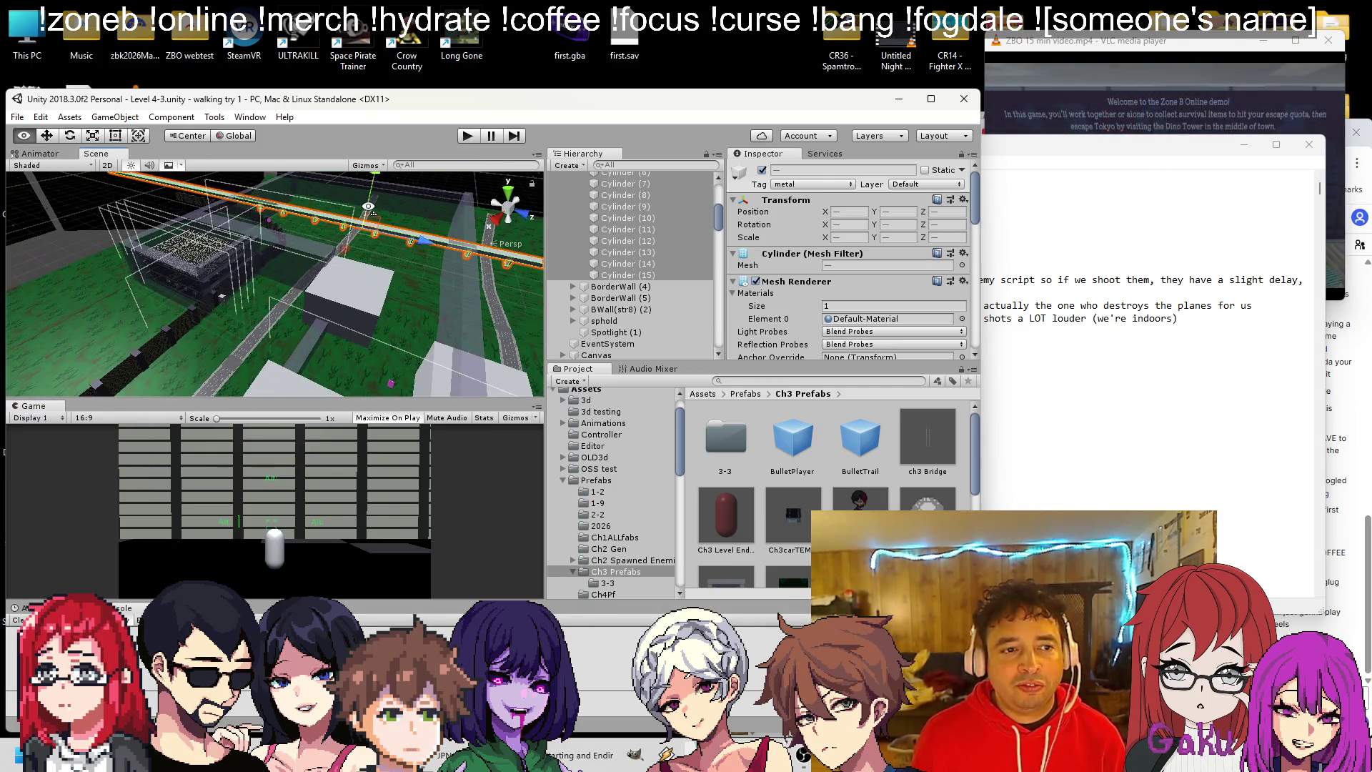
Locate the PrivacyScreen (1) wall in the scene and raise it to Y 0.058.
left_click(216, 258)
key("f")
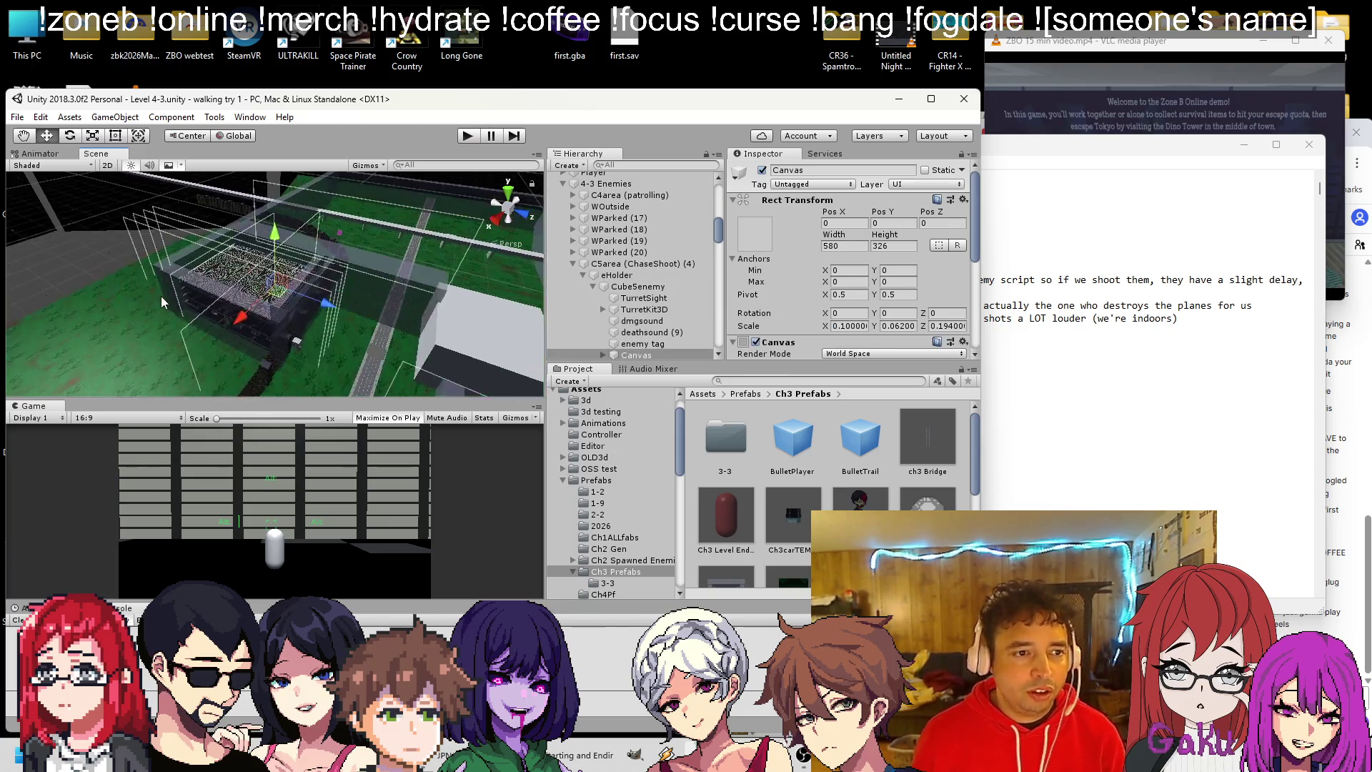
scroll(161, 296, "up", 5)
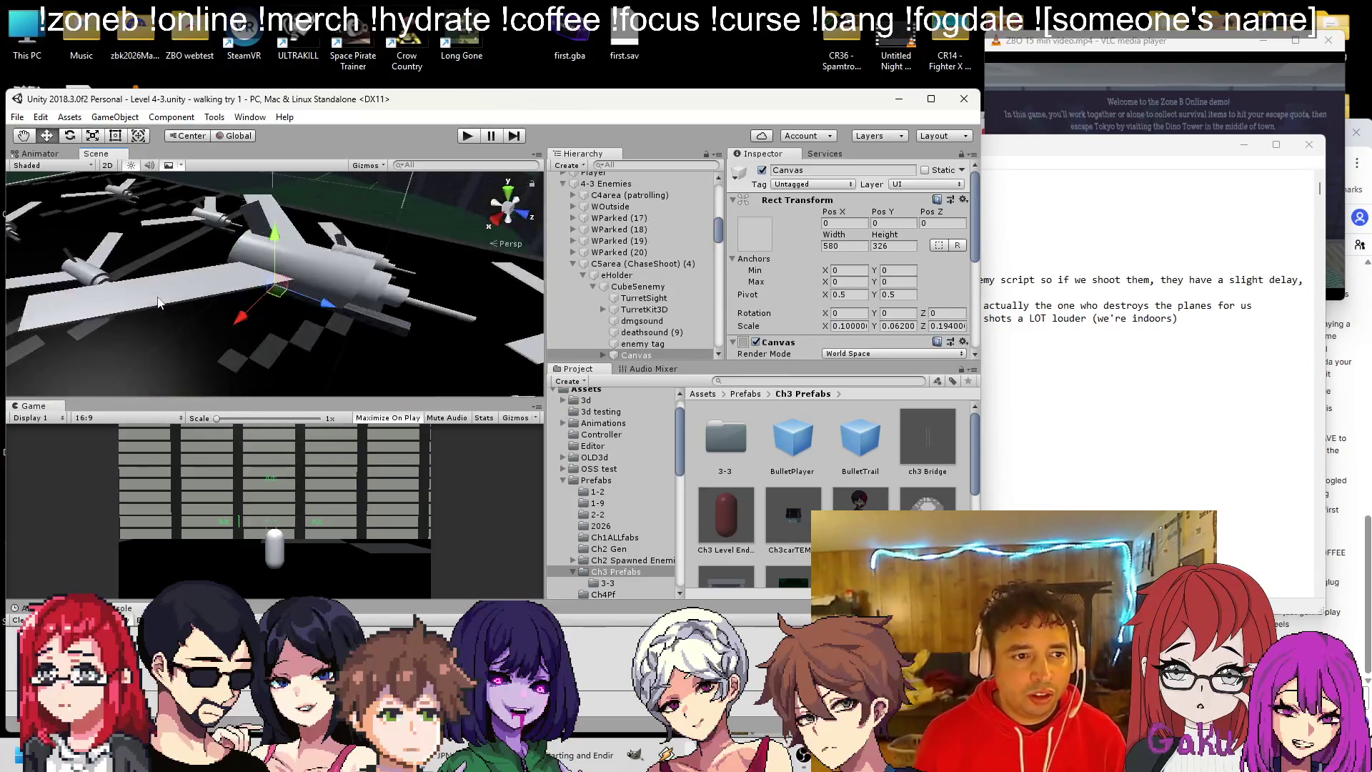
scroll(158, 303, "down", 5)
left_click(1330, 264)
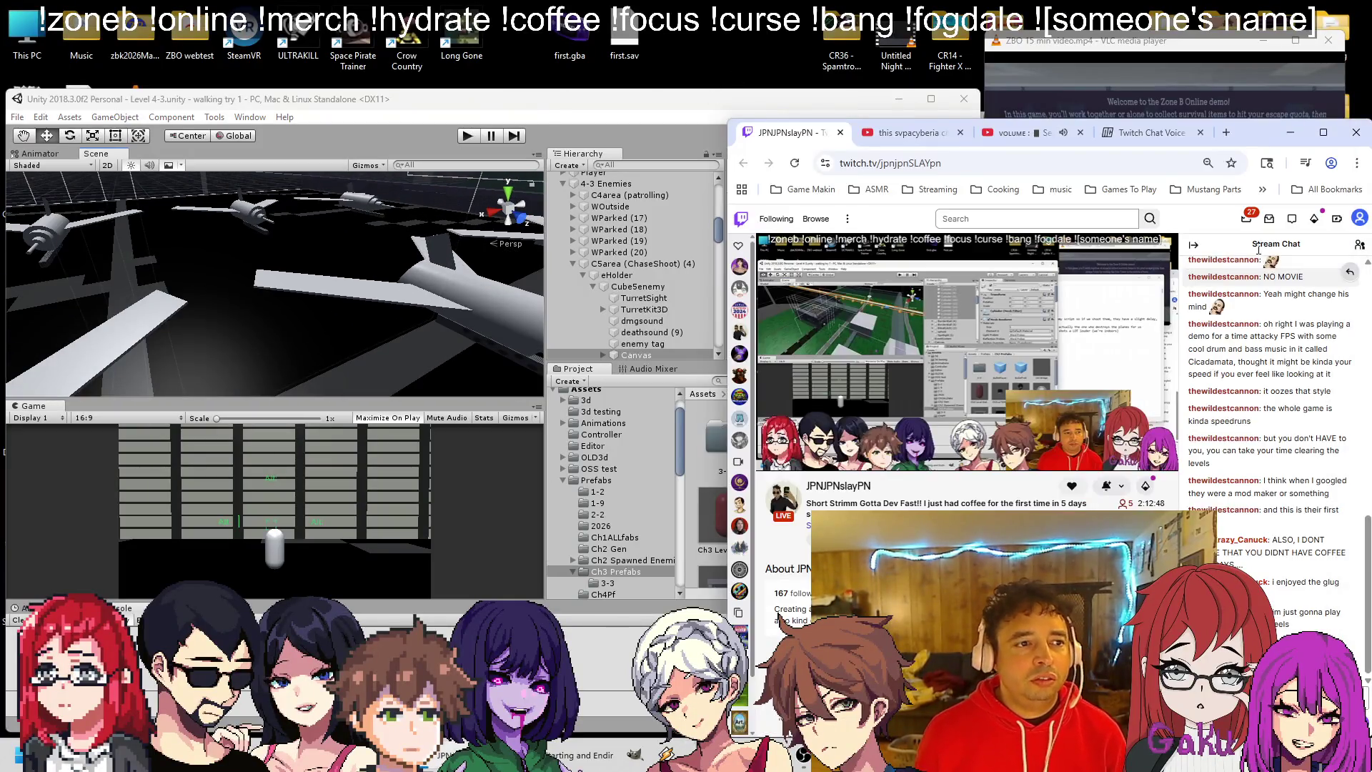
mouse_move(250, 245)
left_mouse_down()
mouse_move(238, 291)
mouse_move(340, 296)
mouse_move(375, 264)
mouse_move(632, 222)
mouse_move(663, 274)
mouse_move(283, 298)
mouse_move(208, 269)
mouse_move(239, 292)
mouse_move(199, 354)
mouse_move(256, 327)
mouse_move(250, 449)
left_mouse_up()
left_click(253, 270)
left_click(199, 352)
left_click_drag(83, 312, 98, 187)
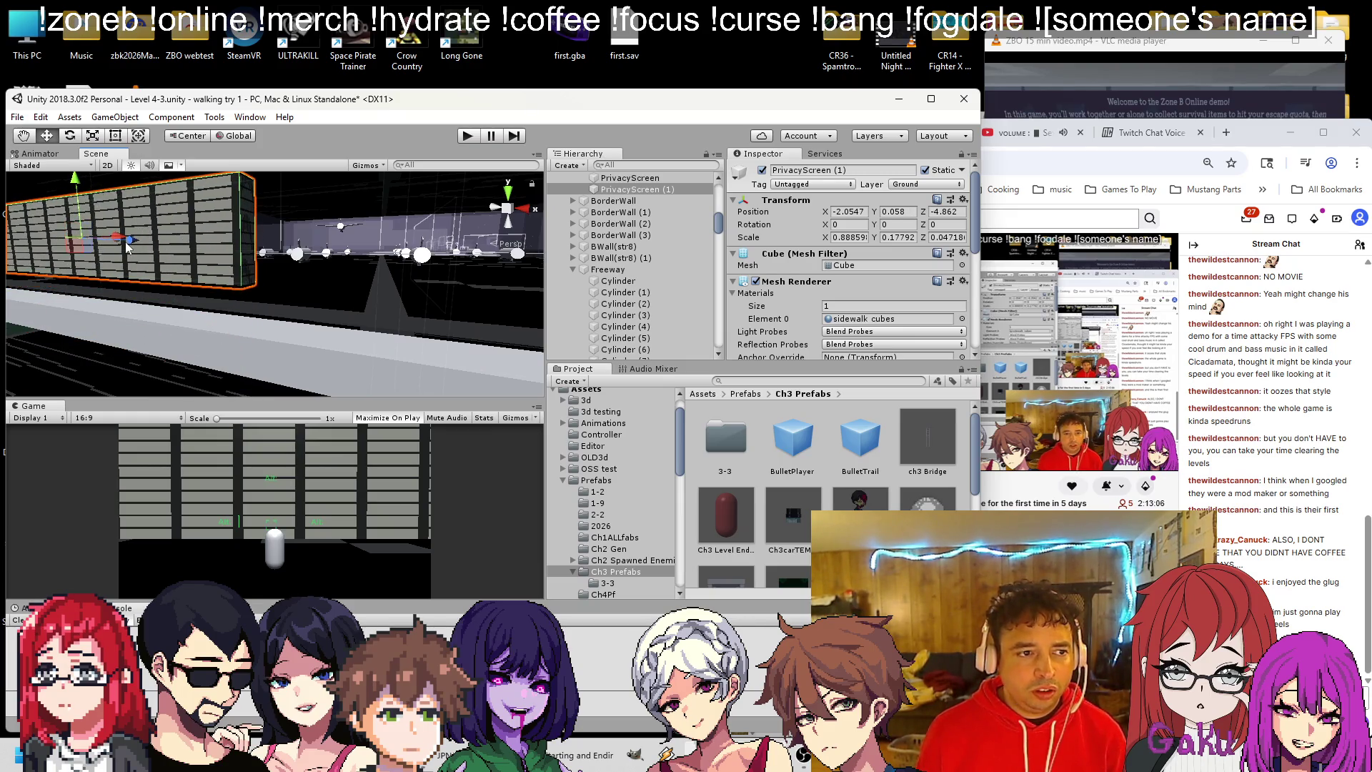
Slide PrivacyScreen (1) along X and set its tag to metal.
left_click_drag(122, 243, 275, 261)
key("f")
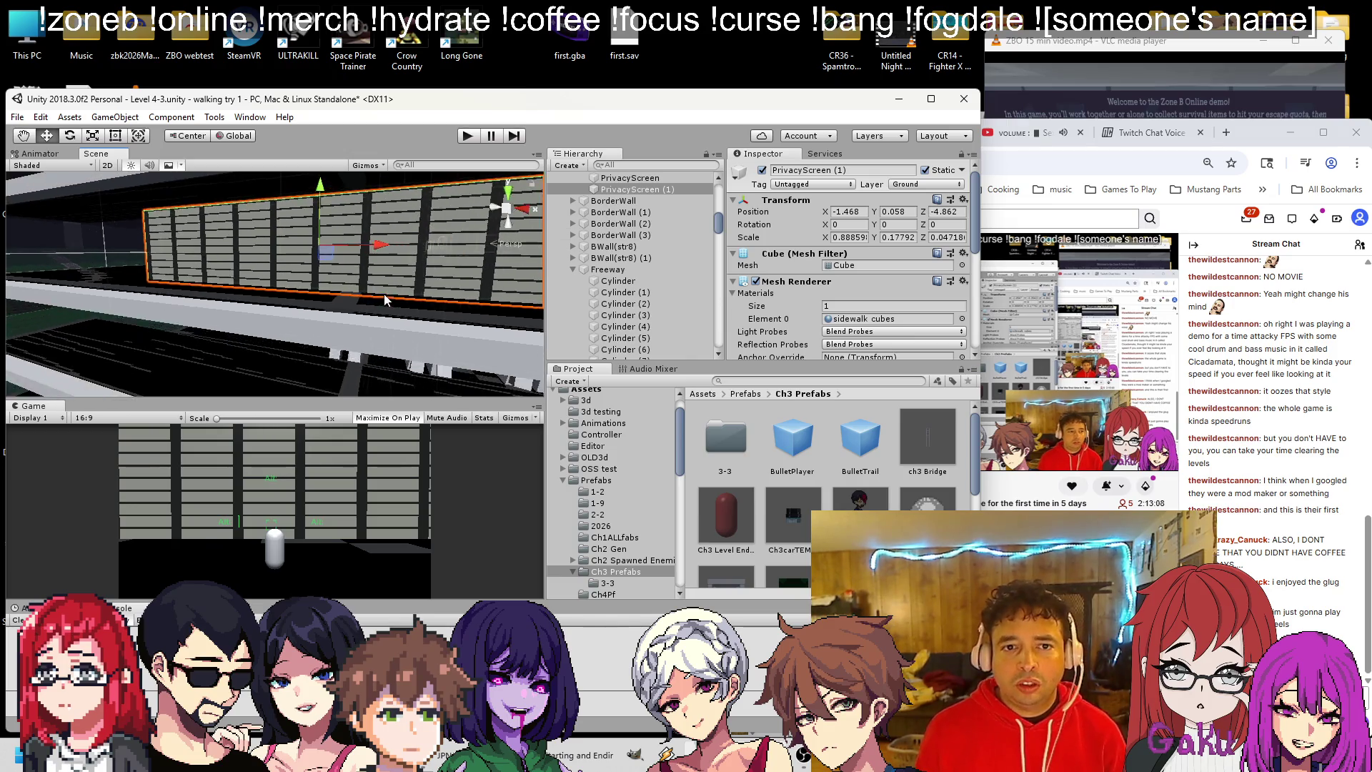
left_click(822, 185)
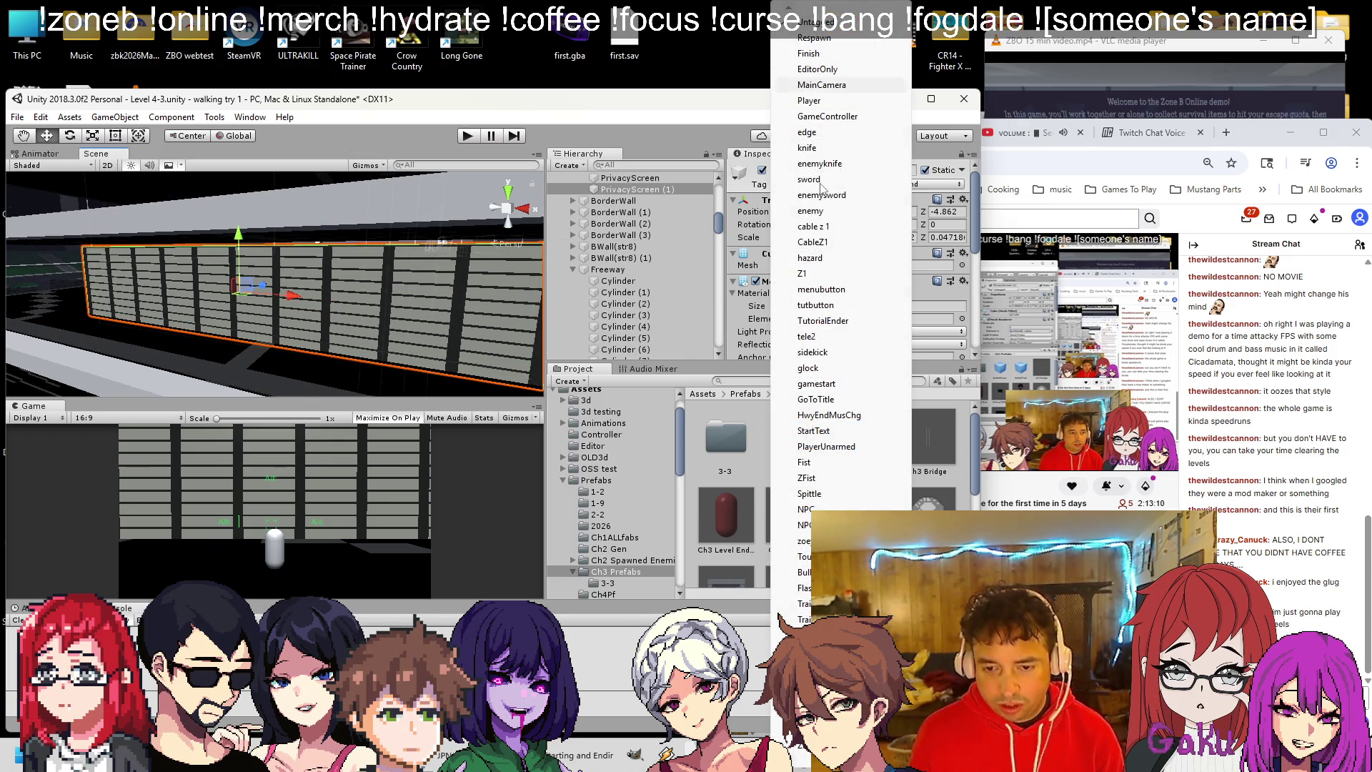
scroll(822, 188, "down", 6)
scroll(840, 322, "down", 8)
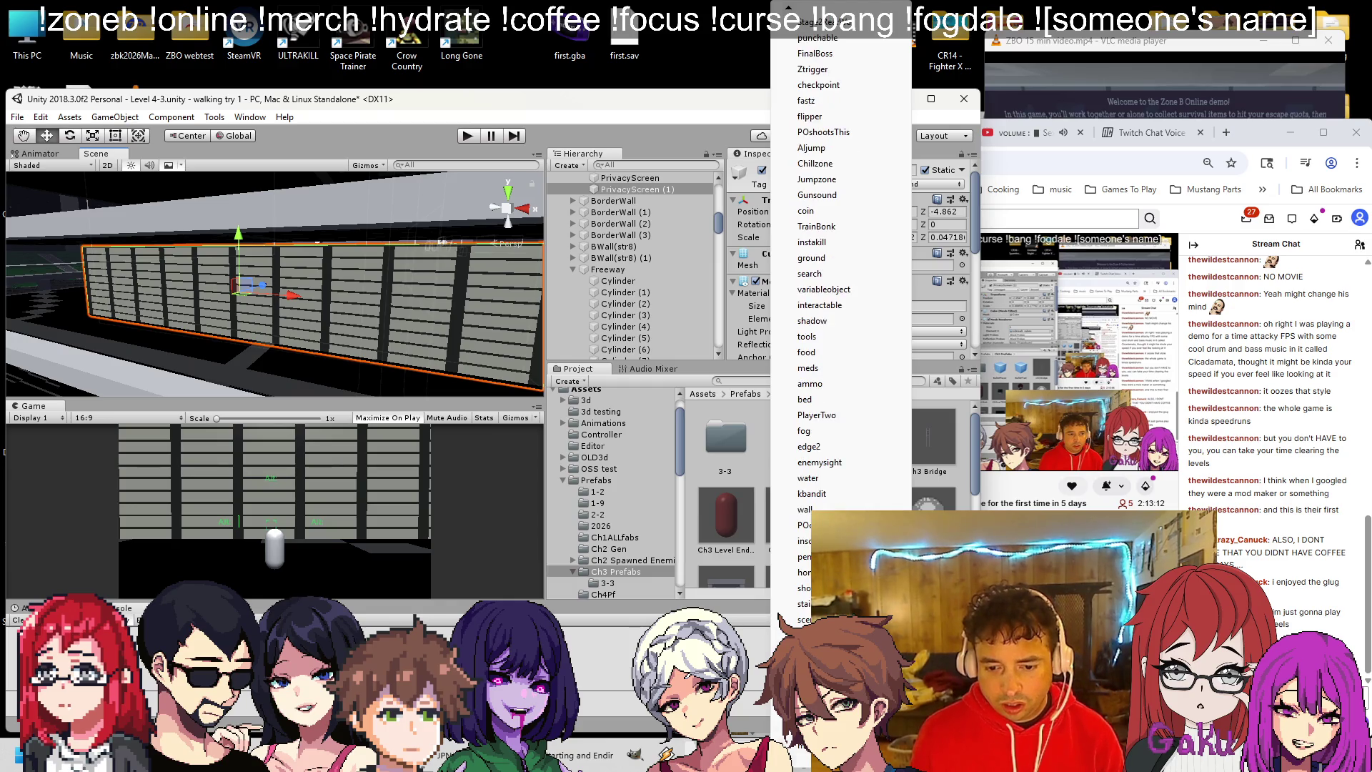
left_click(814, 647)
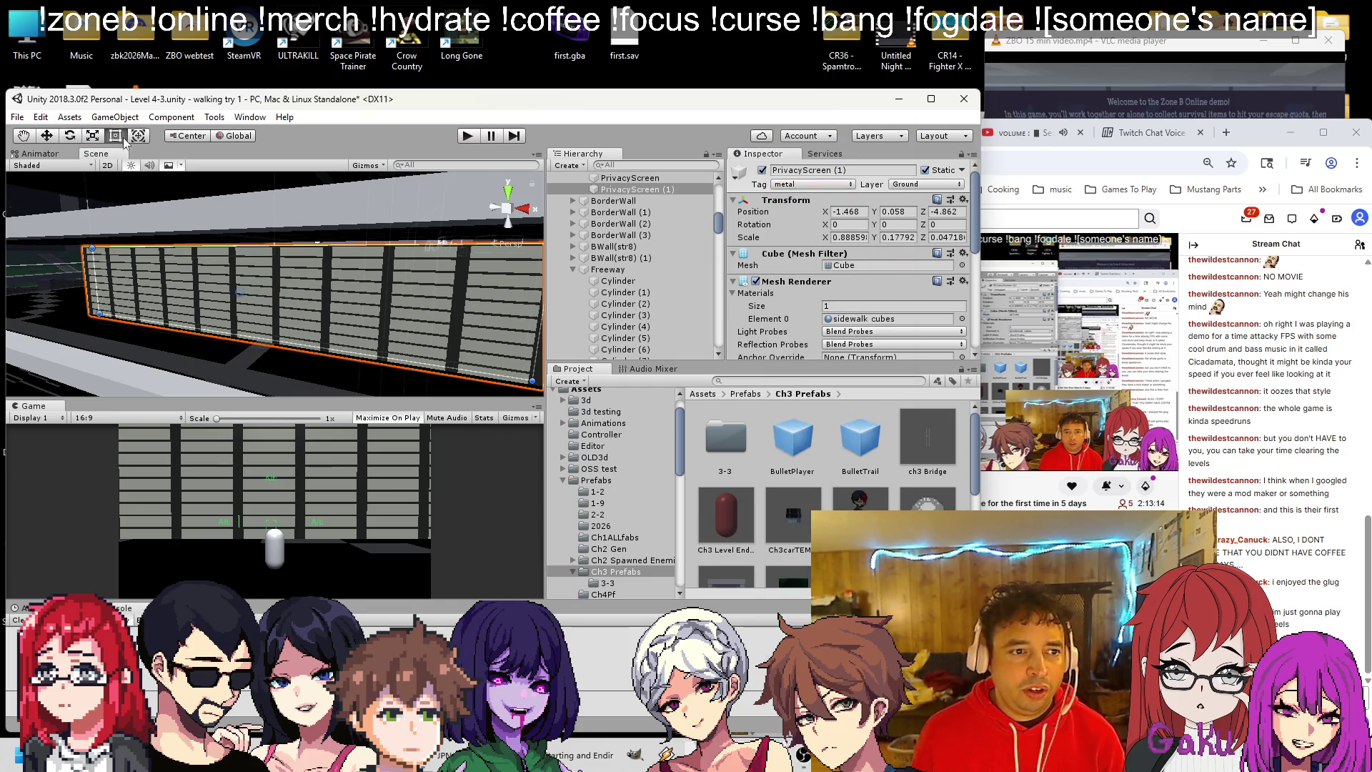
Squash the wall into a thin strip, scale 0.88859 × 0.03814 × 0.00592, at Z -4.4544.
mouse_move(275, 246)
left_mouse_down()
mouse_move(299, 315)
mouse_move(120, 333)
left_mouse_up()
key("f")
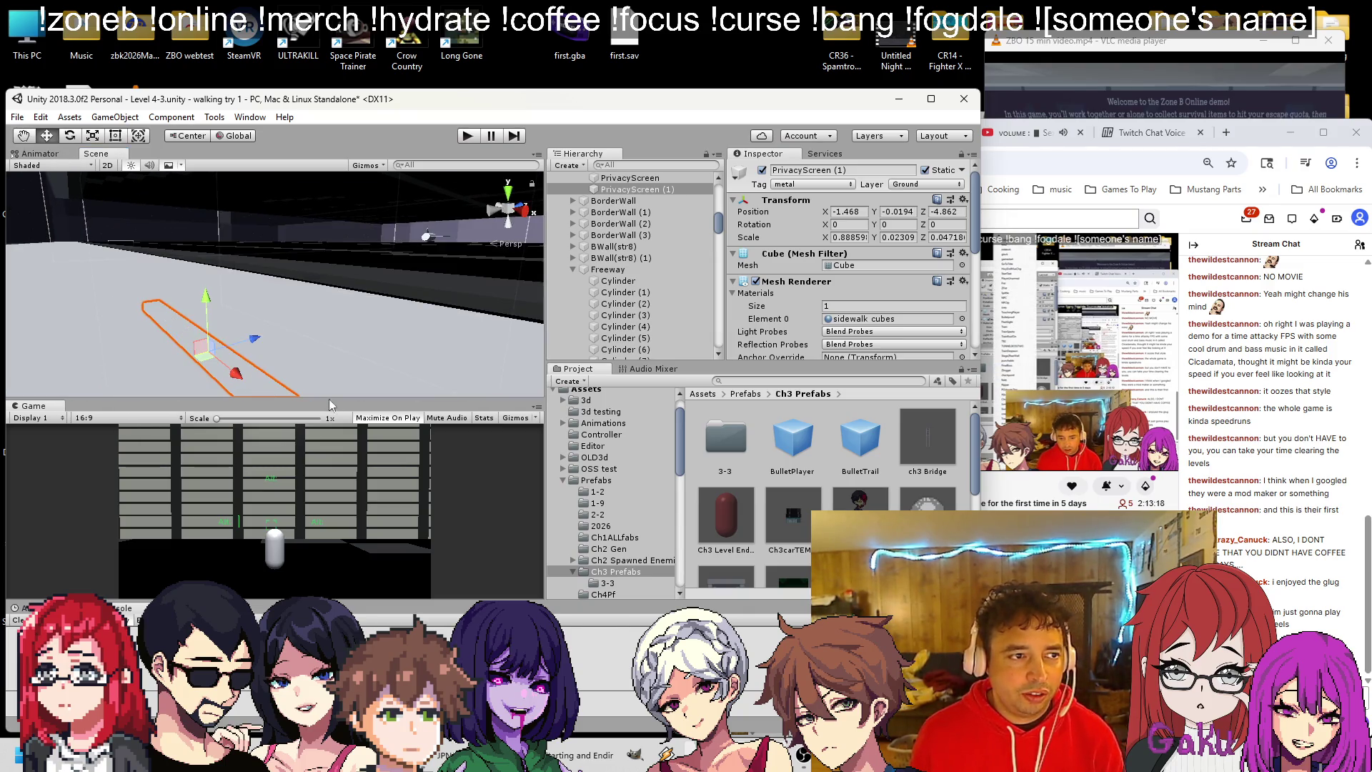
mouse_move(446, 287)
left_mouse_down()
mouse_move(336, 268)
mouse_move(325, 197)
mouse_move(285, 146)
mouse_move(224, 193)
mouse_move(81, 167)
left_mouse_up()
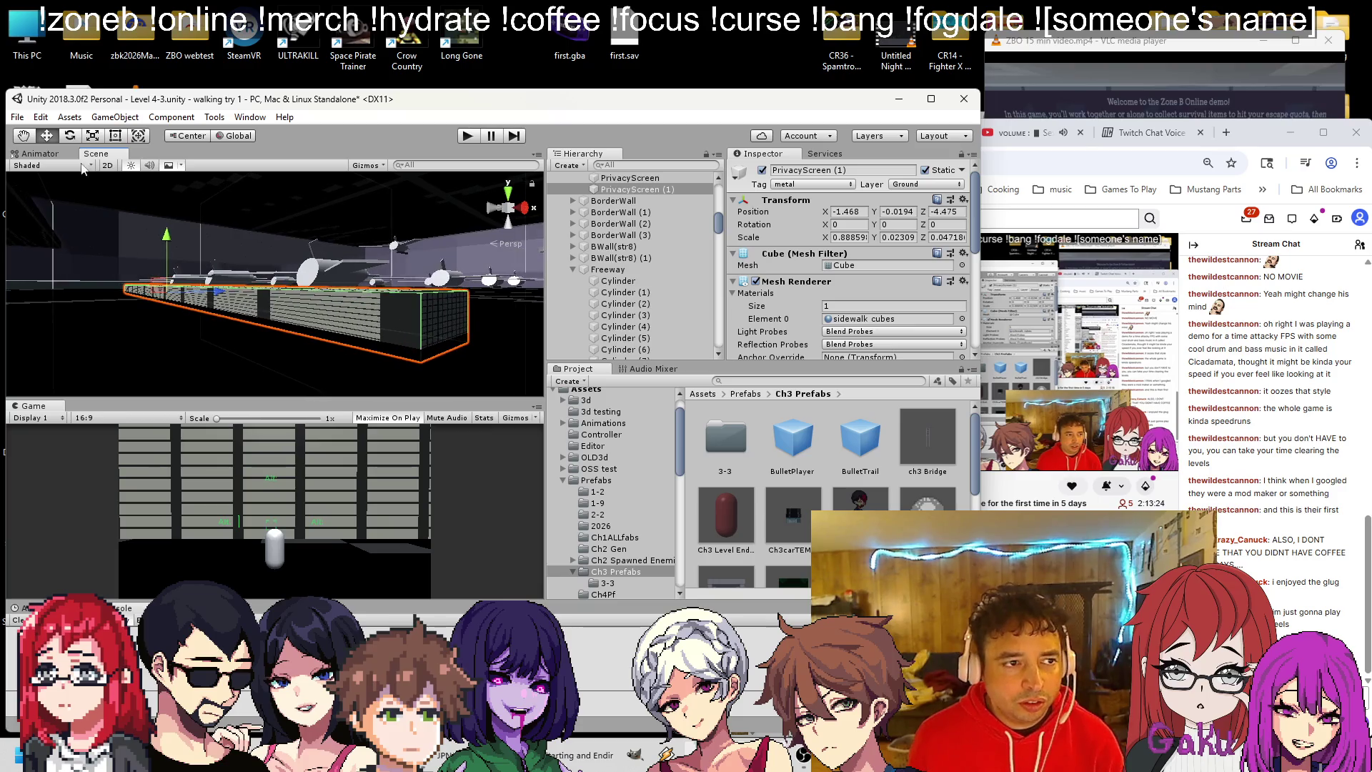
mouse_move(389, 293)
left_mouse_down()
mouse_move(389, 309)
mouse_move(156, 307)
left_mouse_up()
mouse_move(266, 310)
left_mouse_down()
mouse_move(266, 278)
mouse_move(291, 266)
left_mouse_up()
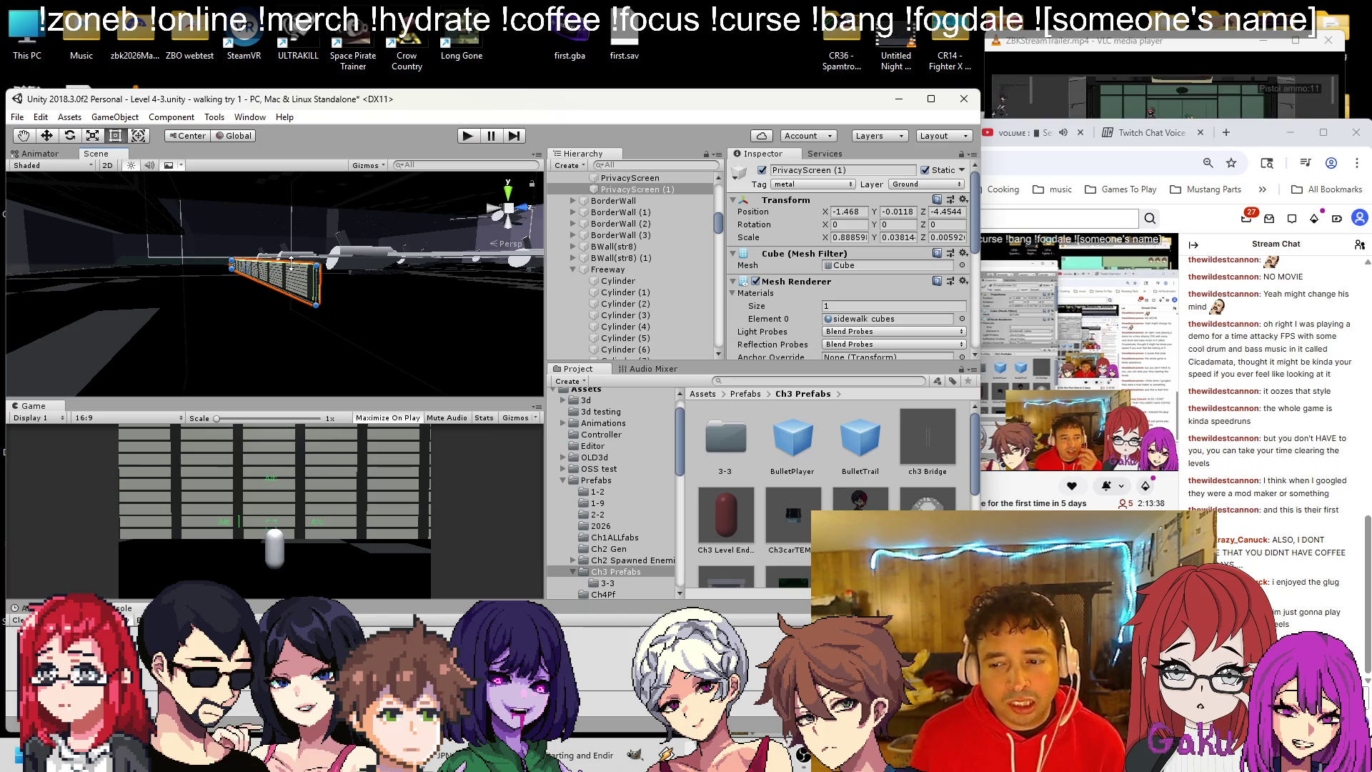
left_click(799, 185)
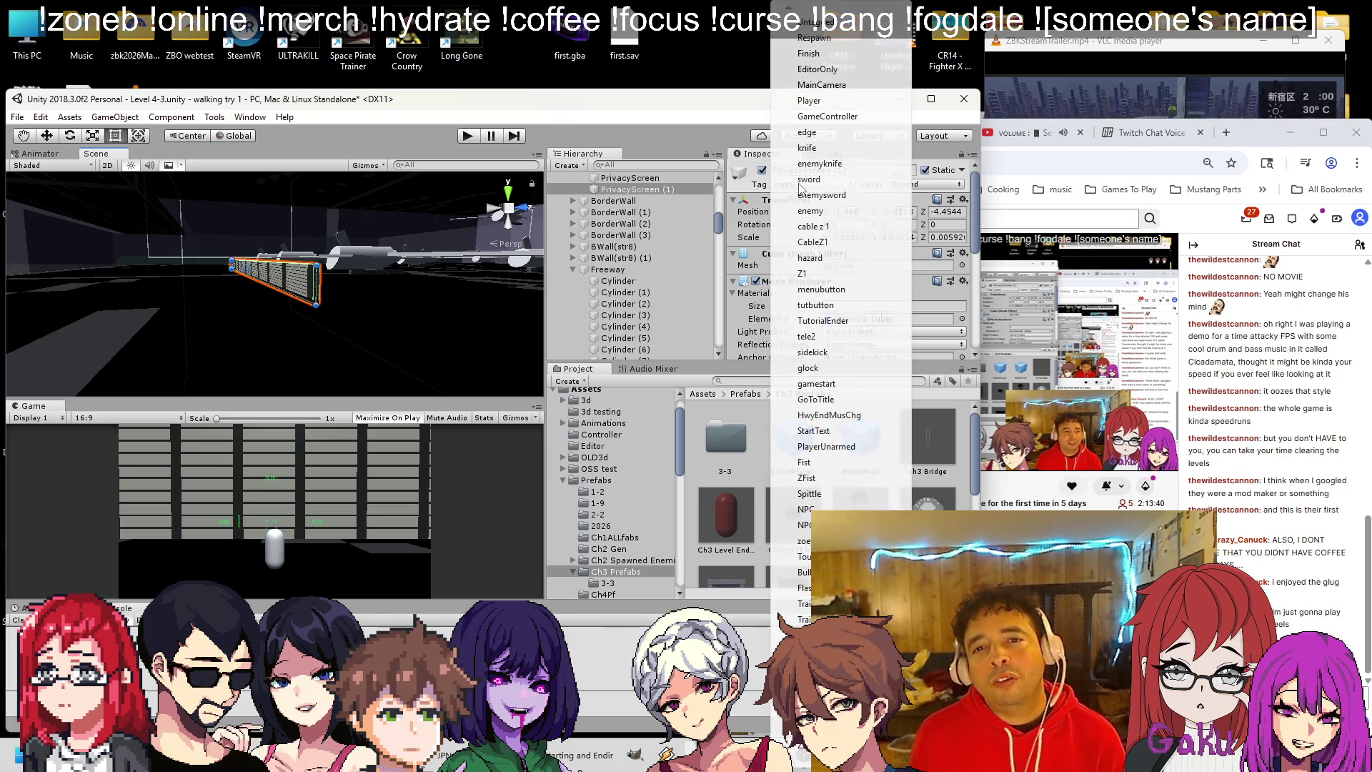
Set PrivacyScreen (1) back to Untagged and save the scene.
left_click(811, 26)
key("ctrl+s")
mouse_move(216, 323)
left_mouse_down()
mouse_move(246, 371)
mouse_move(232, 283)
mouse_move(250, 255)
mouse_move(331, 287)
left_mouse_up()
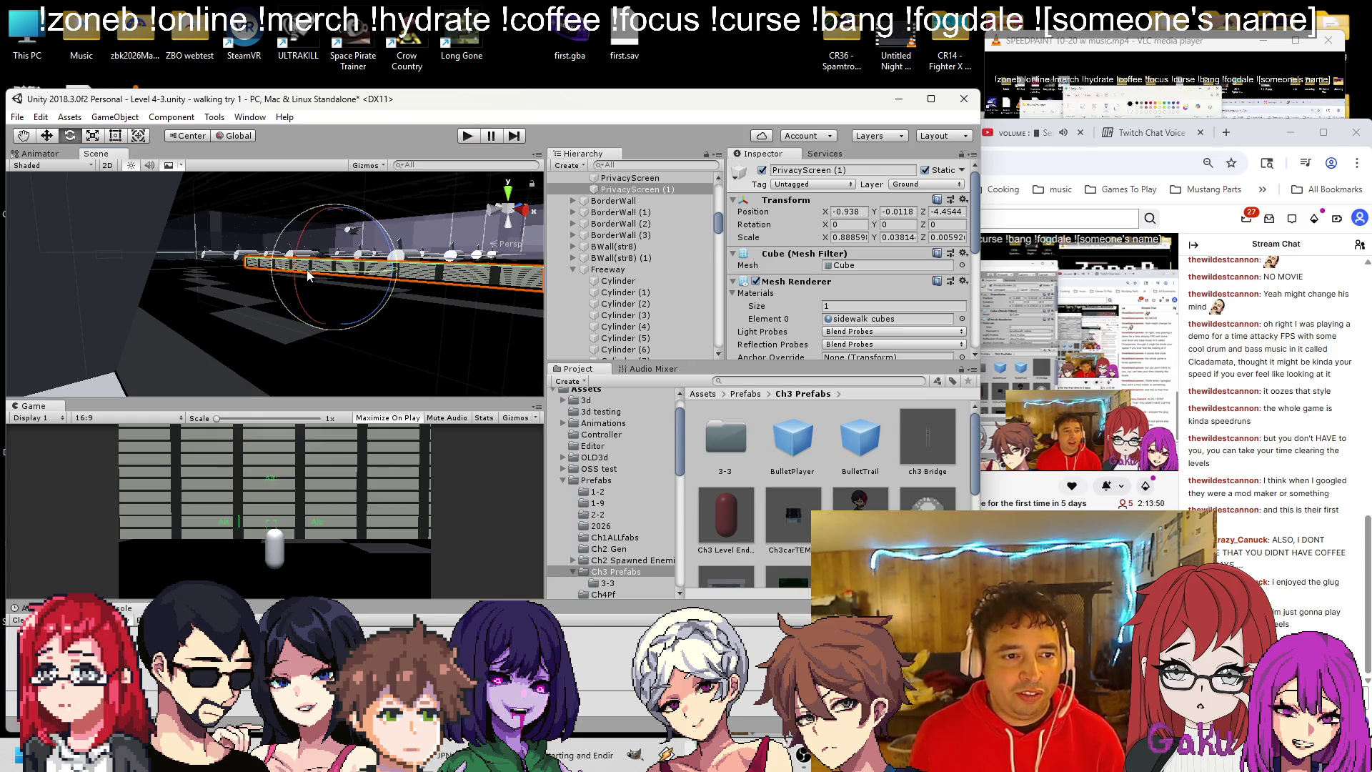
Rotate the strip 90°, shift it to Z -4.0729, and stretch its X scale to 1.92283.
mouse_move(461, 284)
left_mouse_down()
mouse_move(530, 279)
mouse_move(429, 272)
mouse_move(121, 315)
left_mouse_up()
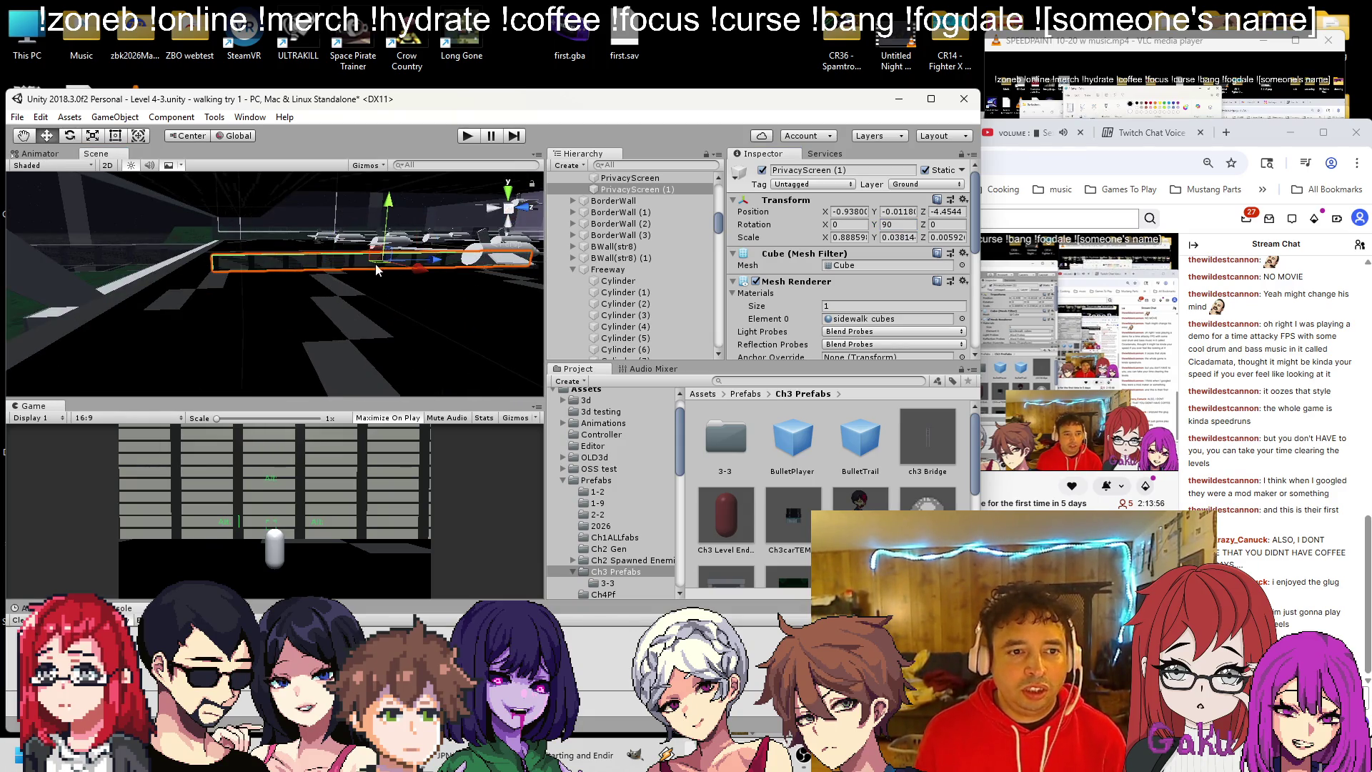
mouse_move(419, 285)
left_mouse_down()
mouse_move(473, 363)
mouse_move(448, 351)
mouse_move(441, 323)
left_mouse_up()
mouse_move(503, 291)
left_mouse_down()
mouse_move(173, 369)
mouse_move(99, 328)
left_mouse_up()
mouse_move(247, 315)
left_mouse_down()
mouse_move(211, 324)
mouse_move(204, 250)
mouse_move(165, 261)
mouse_move(1198, 293)
left_mouse_up()
mouse_move(220, 288)
left_mouse_down()
mouse_move(86, 289)
mouse_move(1350, 300)
mouse_move(1314, 289)
left_mouse_up()
mouse_move(383, 275)
left_mouse_down()
mouse_move(204, 259)
mouse_move(109, 227)
left_mouse_up()
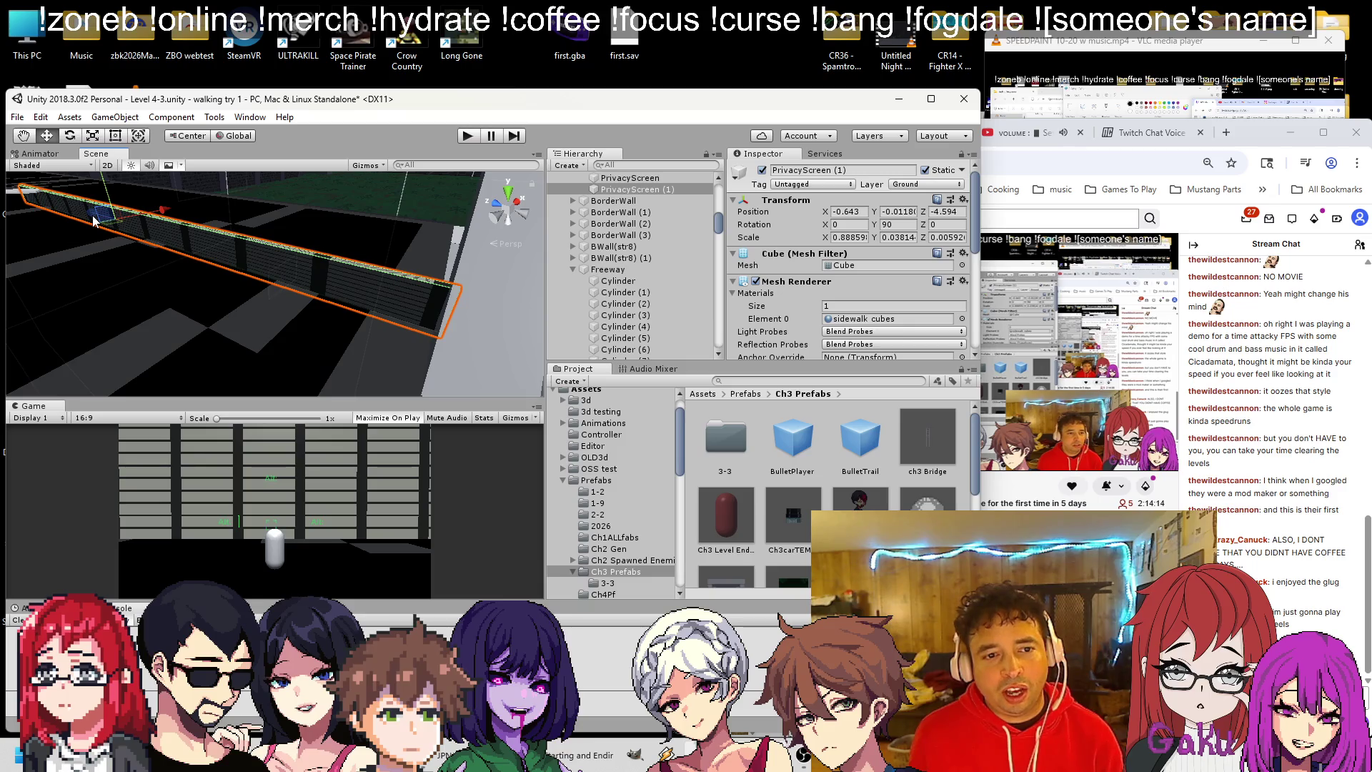
mouse_move(91, 221)
left_mouse_down()
mouse_move(394, 243)
mouse_move(196, 307)
mouse_move(118, 178)
left_mouse_up()
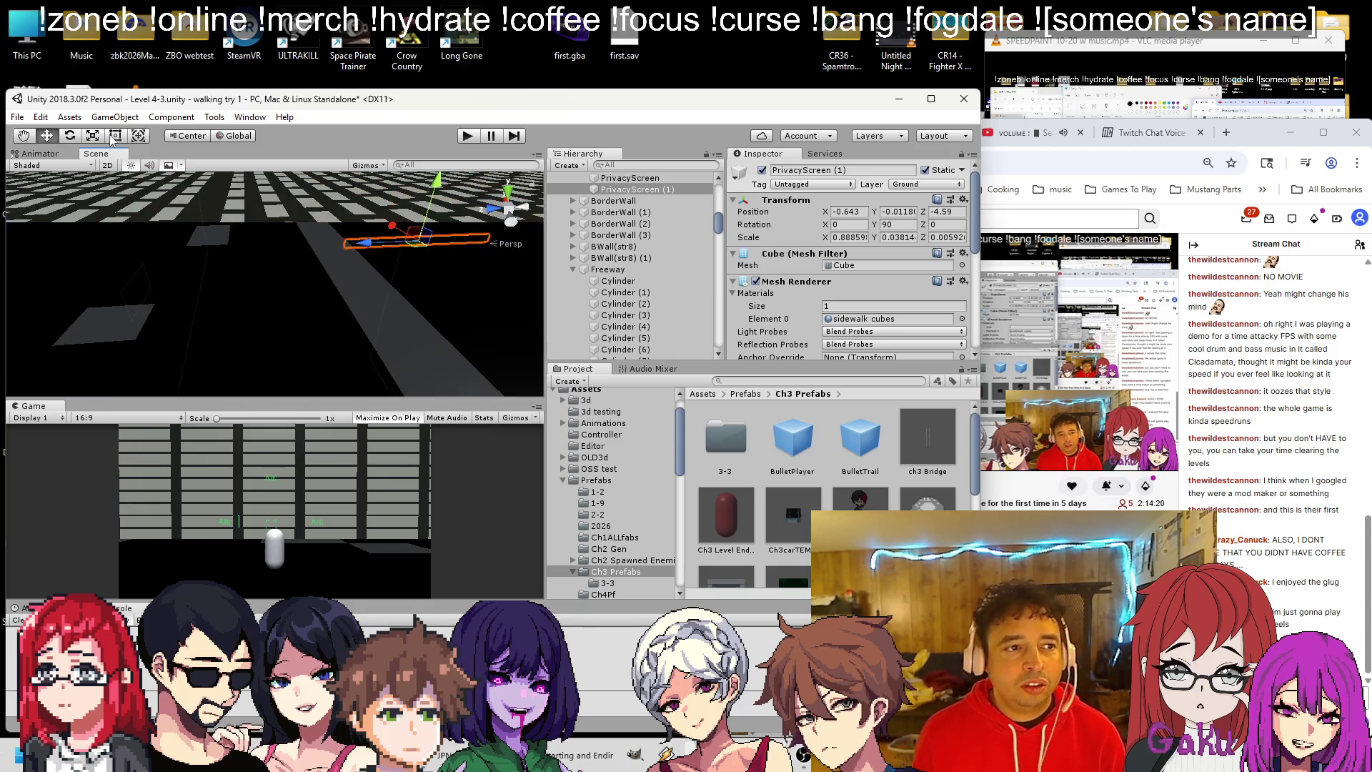
left_click_drag(289, 292, 305, 230)
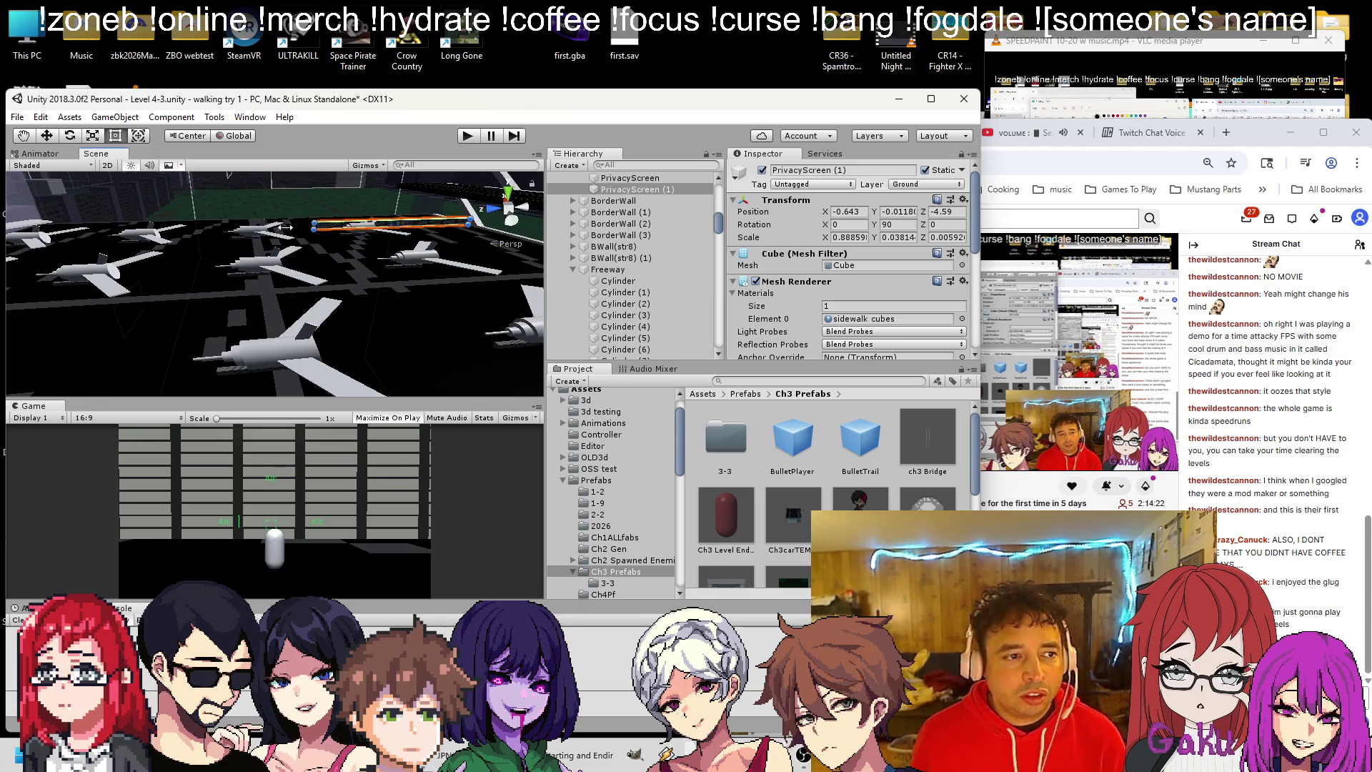
mouse_move(150, 229)
left_mouse_down()
mouse_move(500, 257)
mouse_move(1366, 223)
left_mouse_up()
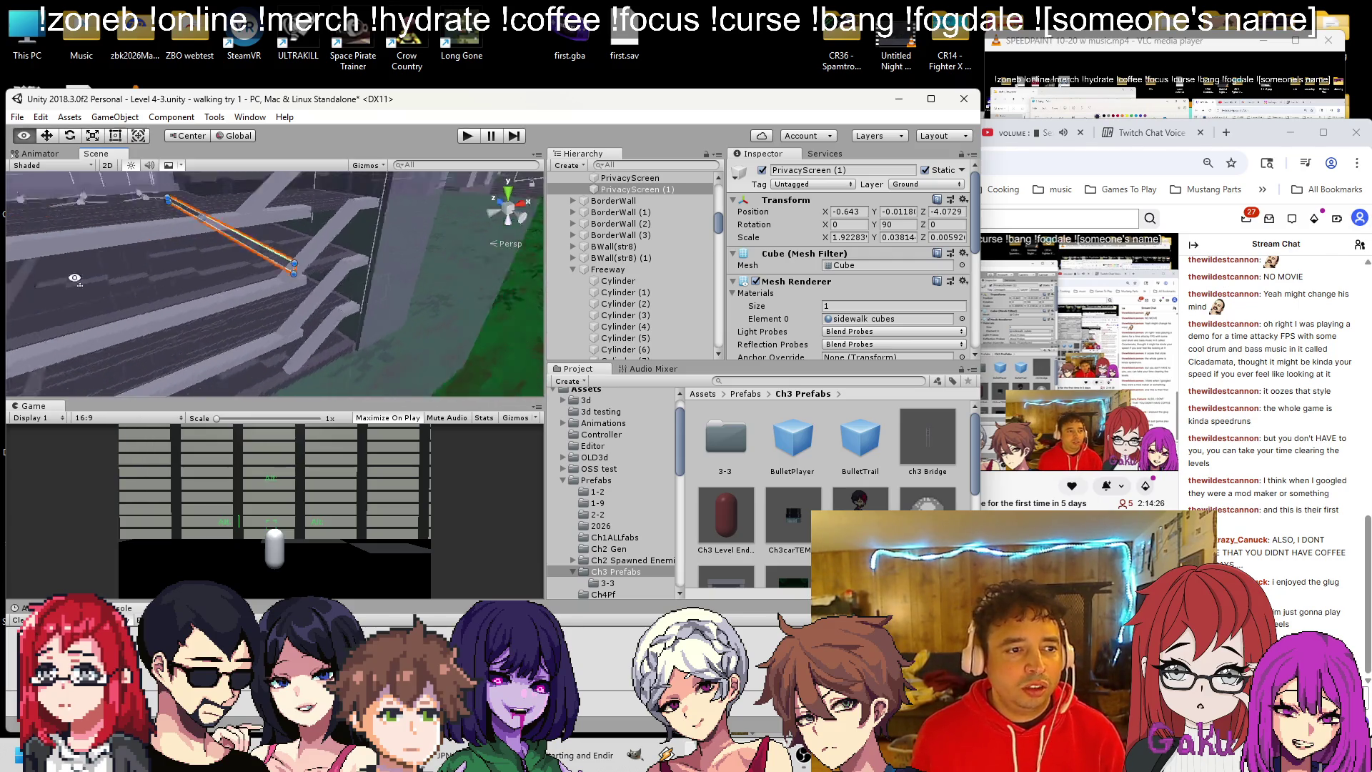
Slide a PrivacyScreen copy along its Z axis with the move tool.
left_click(1361, 236)
left_click_drag(343, 215, 308, 312)
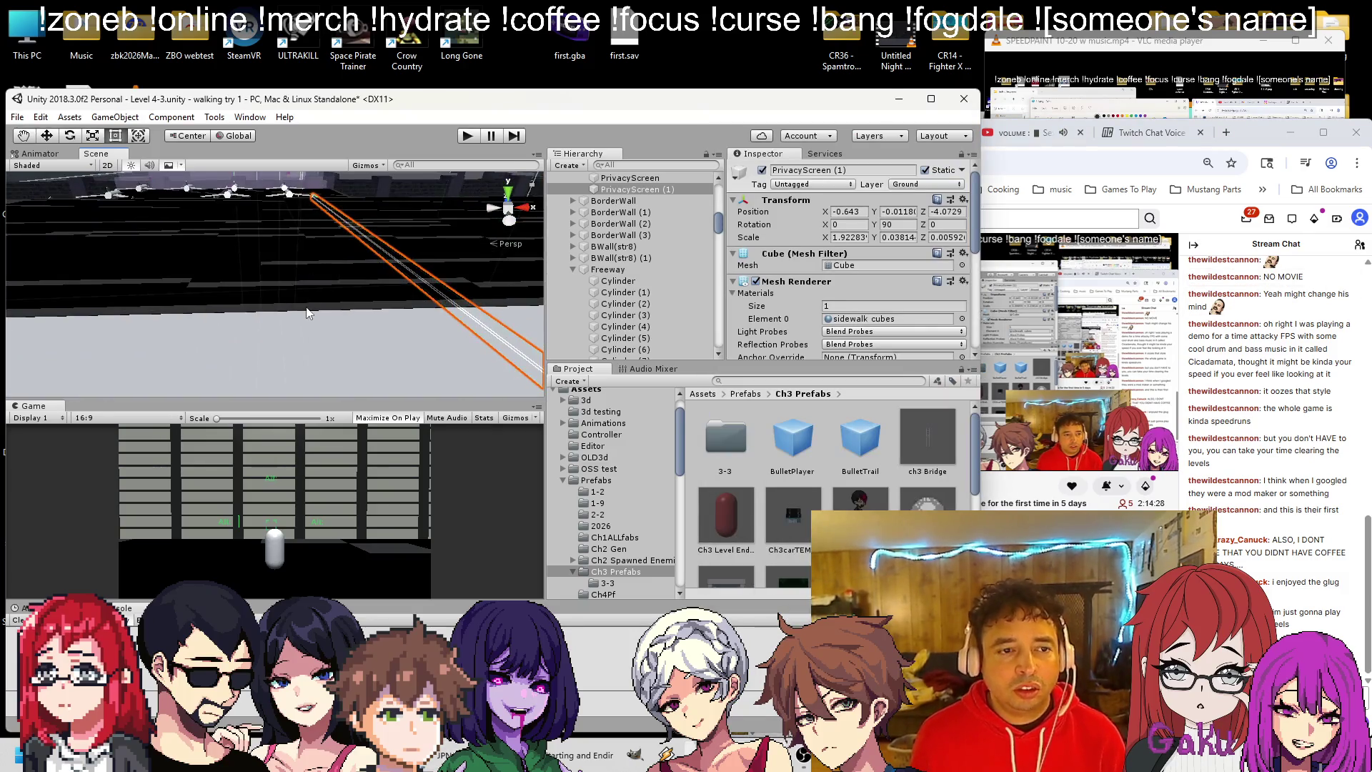
left_click(47, 135)
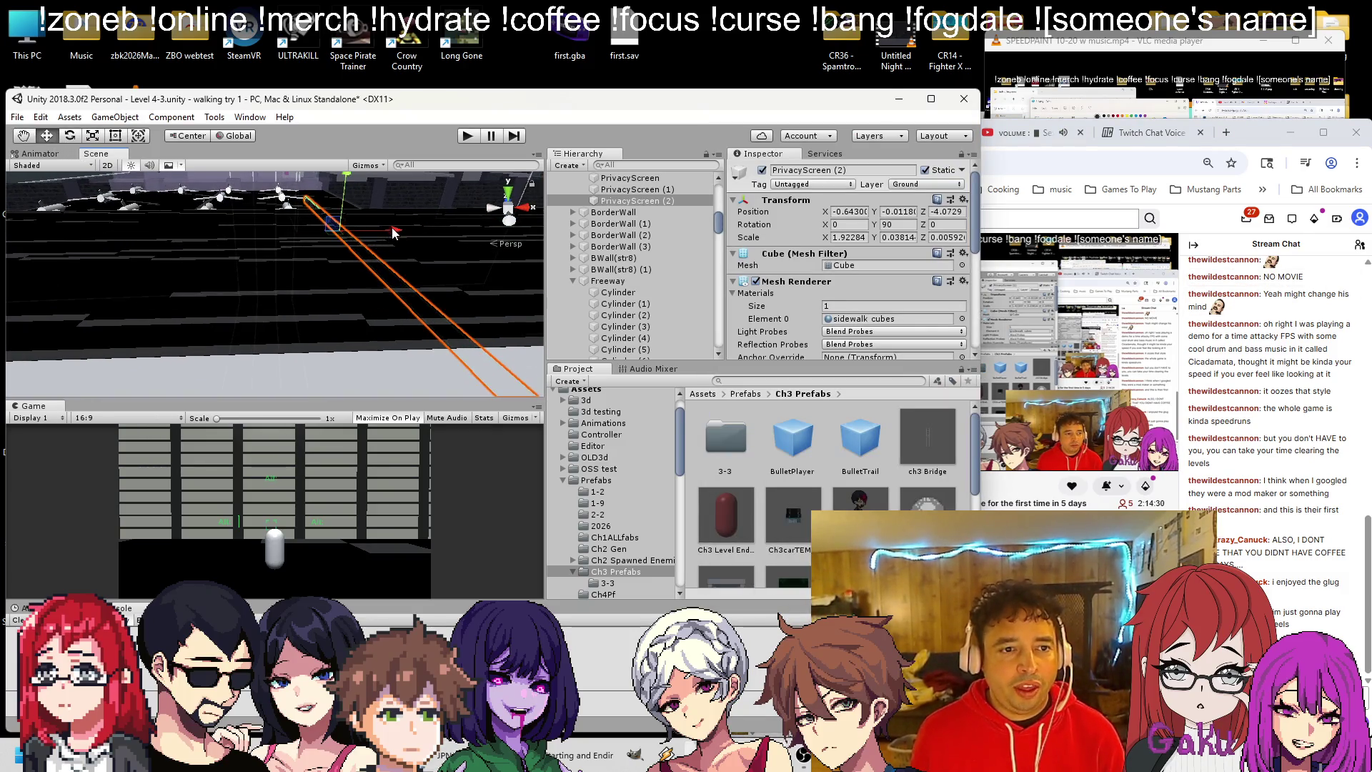
mouse_move(303, 233)
left_mouse_down()
mouse_move(320, 255)
mouse_move(505, 273)
mouse_move(350, 277)
mouse_move(442, 296)
left_mouse_up()
mouse_move(199, 292)
left_mouse_down()
mouse_move(177, 271)
mouse_move(131, 281)
mouse_move(150, 267)
mouse_move(113, 265)
mouse_move(285, 246)
mouse_move(323, 268)
mouse_move(292, 258)
left_mouse_up()
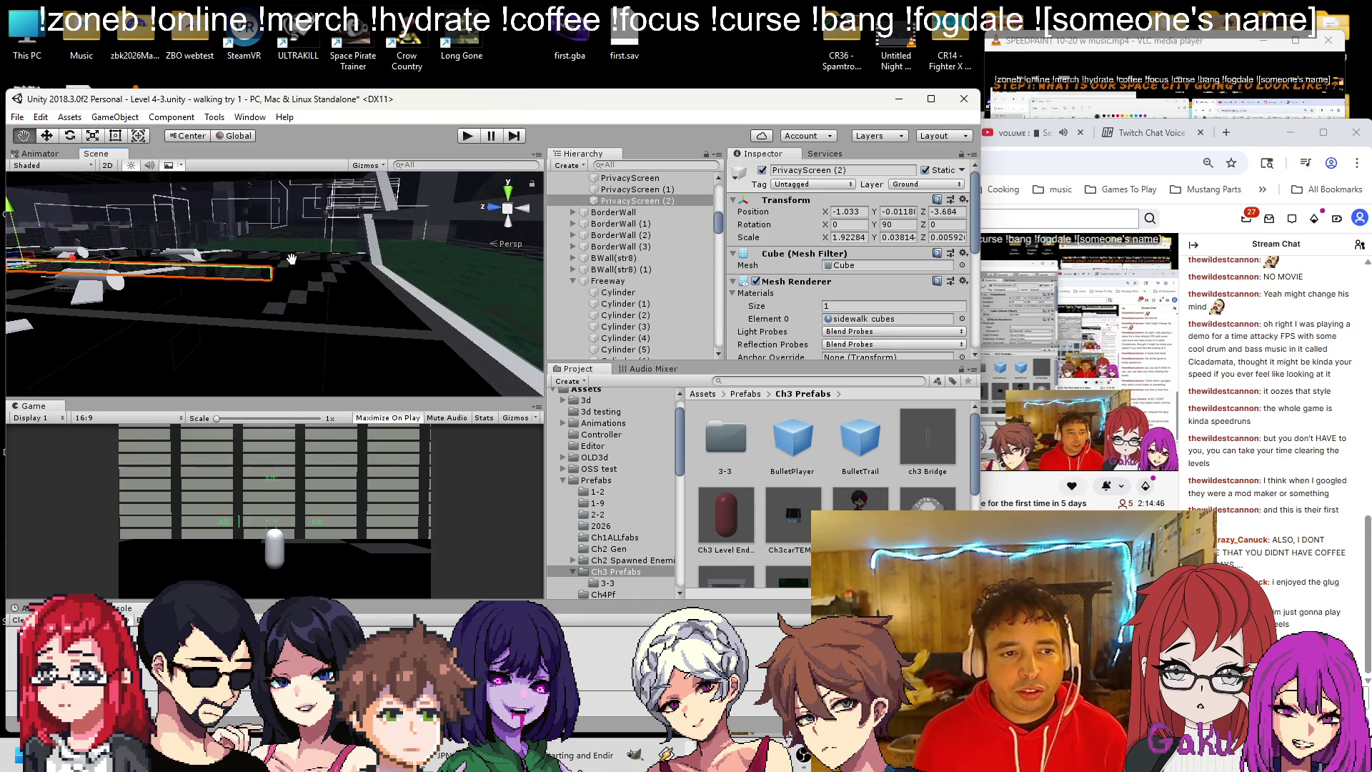
left_click_drag(79, 266, 138, 323)
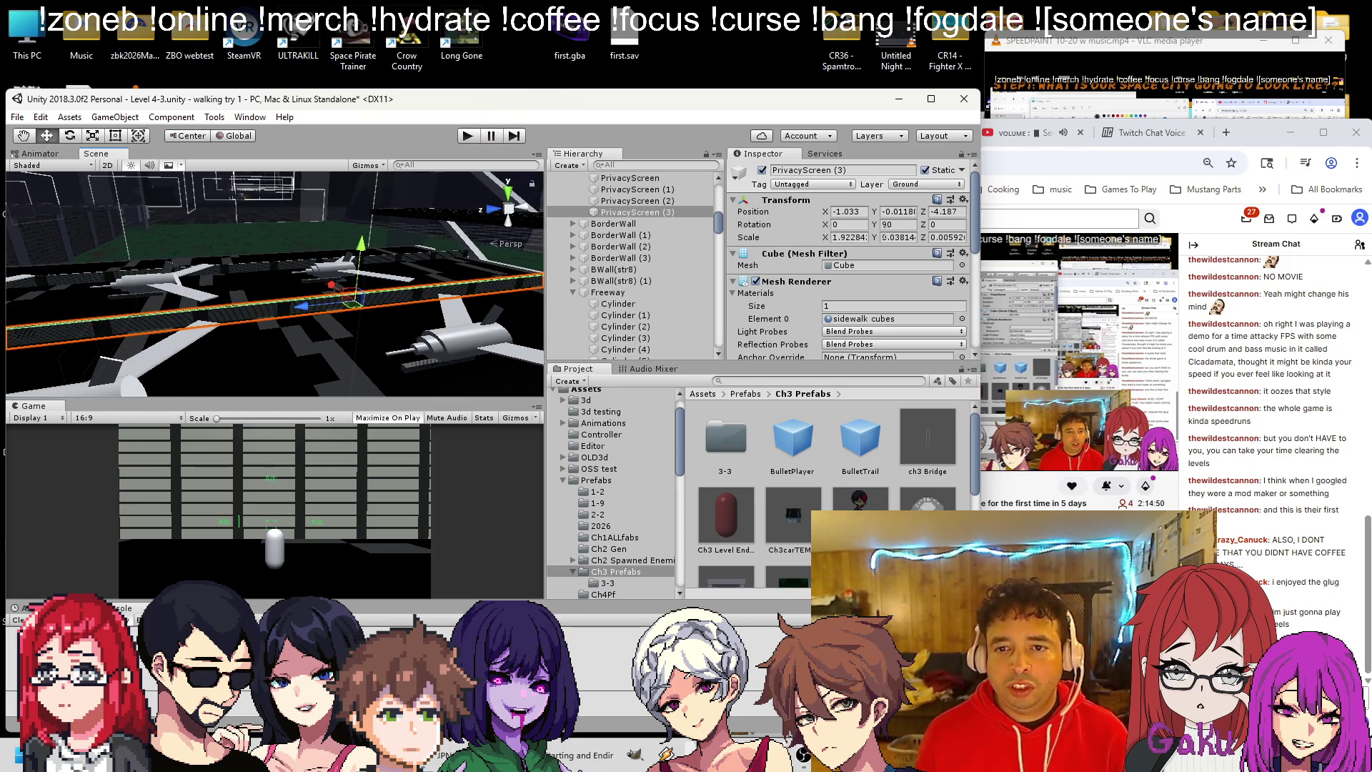
Move PrivacyScreen (3) beside the planes to X -1.3185, Z -4.902, and shorten it from the left.
type("0")
left_click_drag(214, 286, 246, 301)
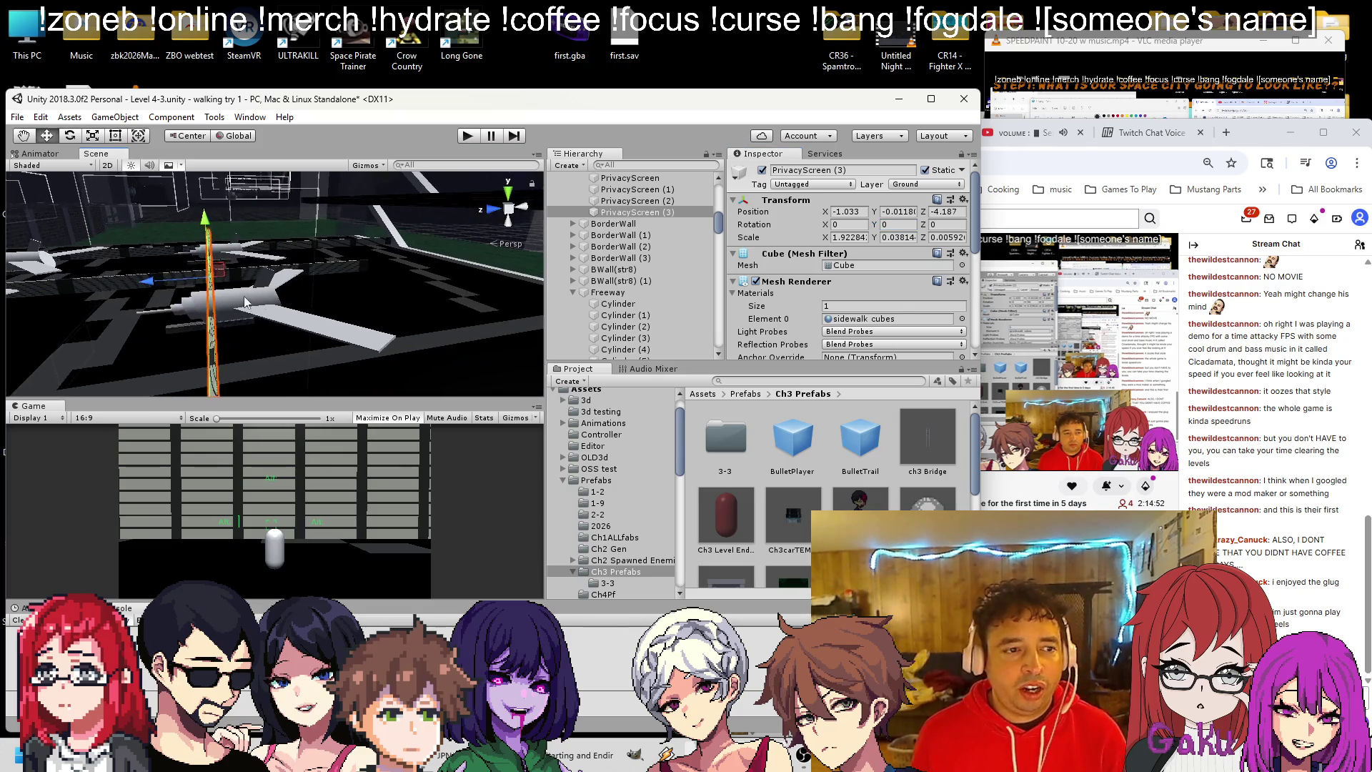
left_click_drag(150, 283, 236, 287)
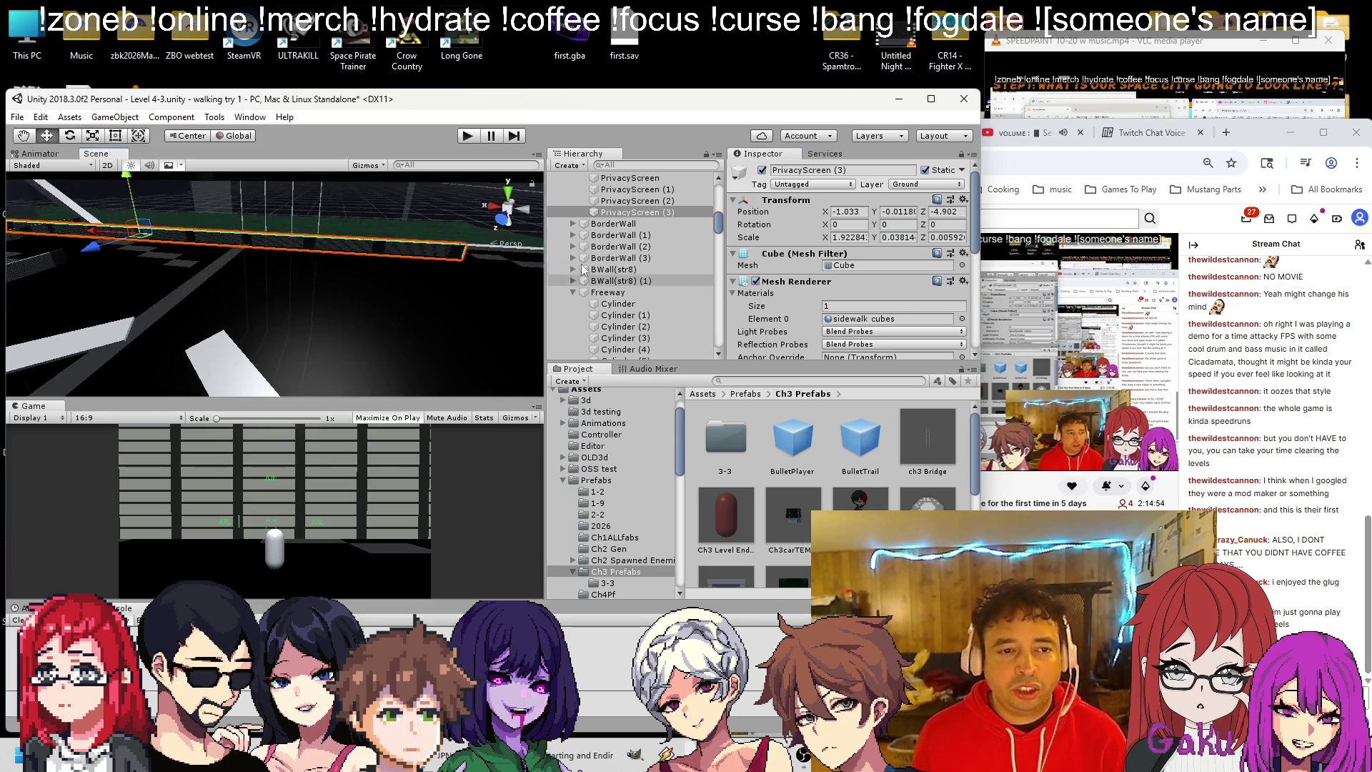
left_click_drag(429, 307, 667, 326)
left_click_drag(419, 267, 105, 160)
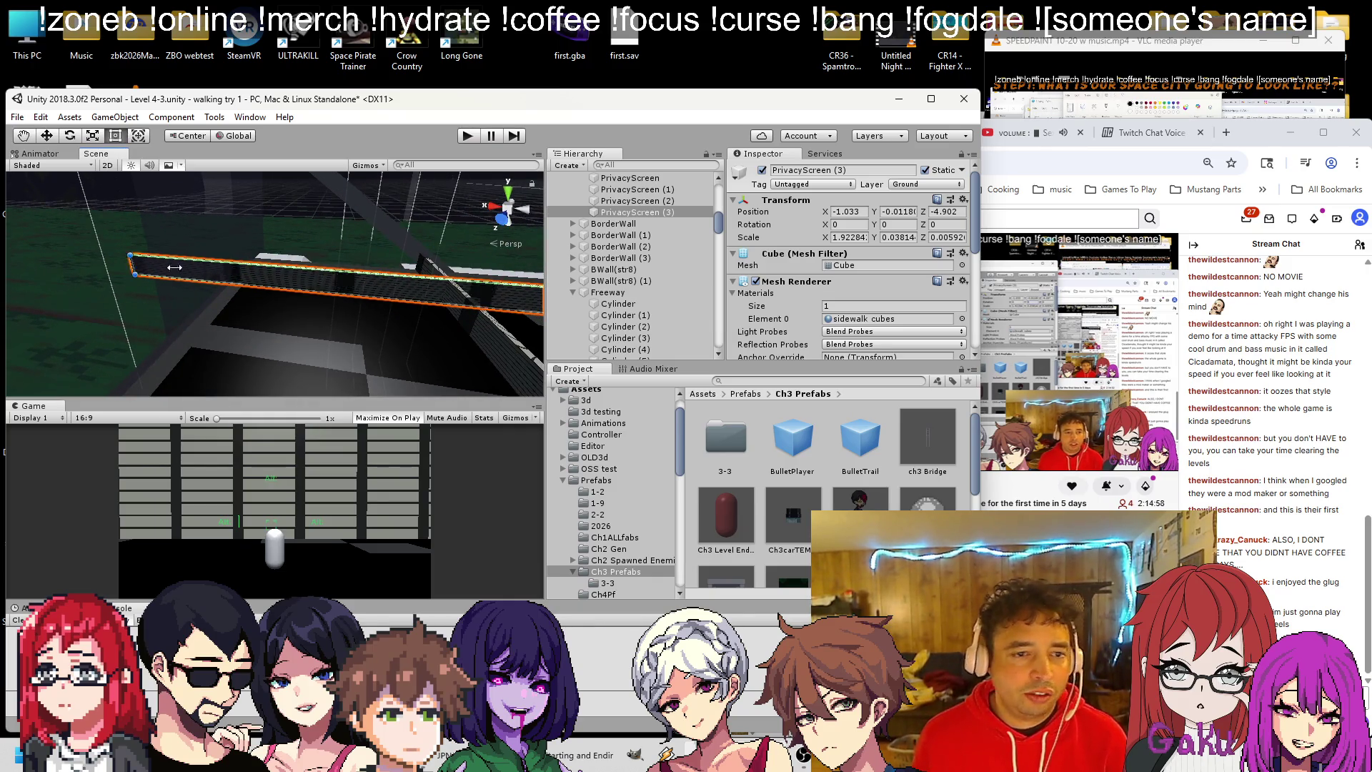
left_click_drag(174, 267, 416, 297)
mouse_move(411, 319)
left_mouse_down()
mouse_move(363, 287)
mouse_move(363, 299)
mouse_move(130, 275)
mouse_move(105, 251)
mouse_move(376, 307)
mouse_move(110, 250)
left_mouse_up()
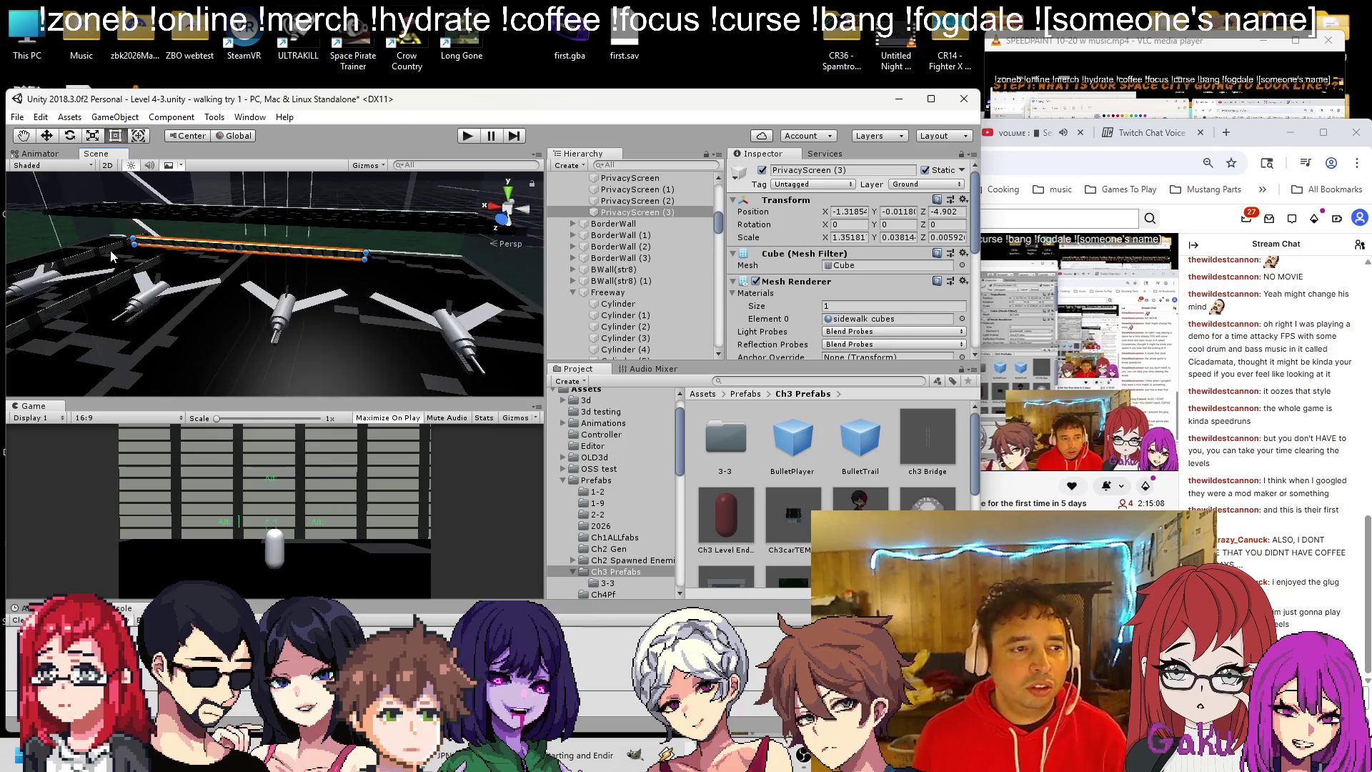
Move PrivacyScreen (4) along X and shorten it from its right end.
left_click(109, 249)
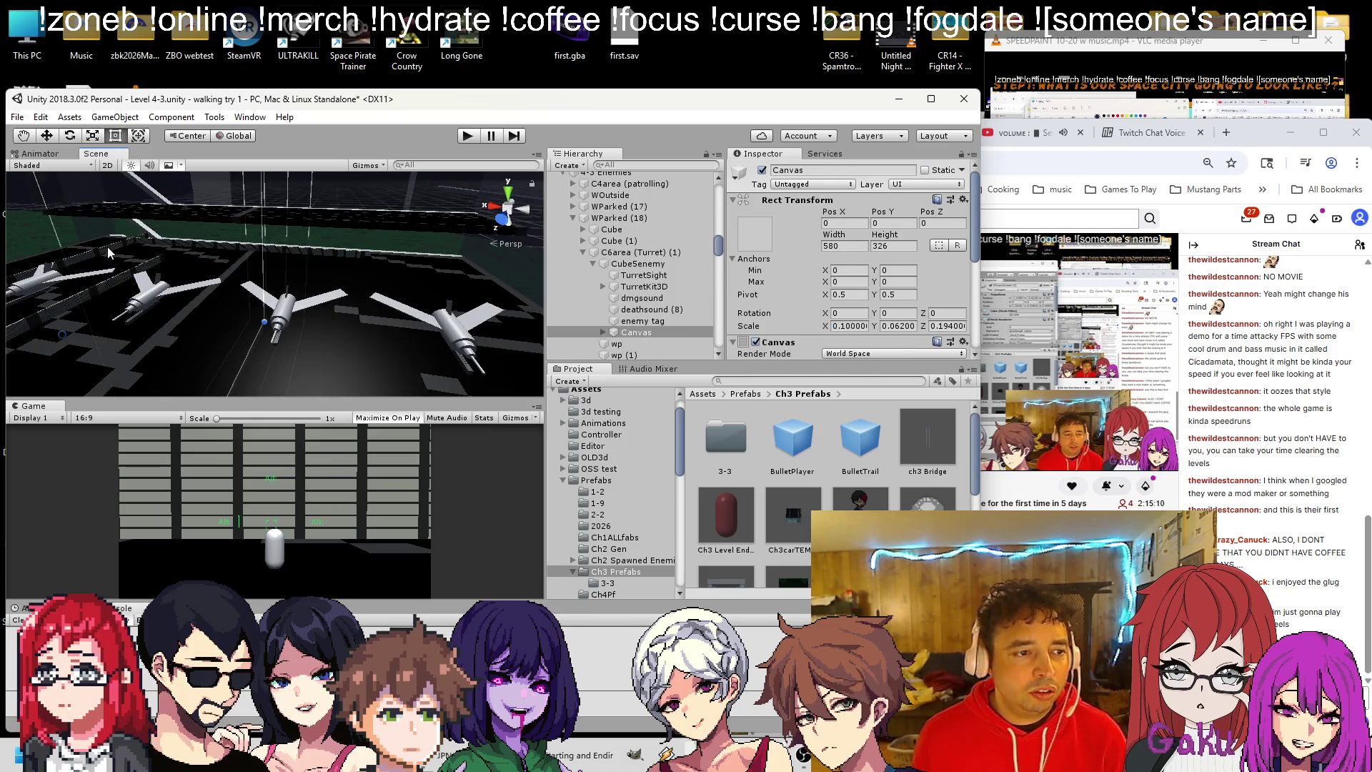
left_click(107, 247)
key("w")
scroll(30, 294, "up", 2)
left_click_drag(30, 294, 233, 263)
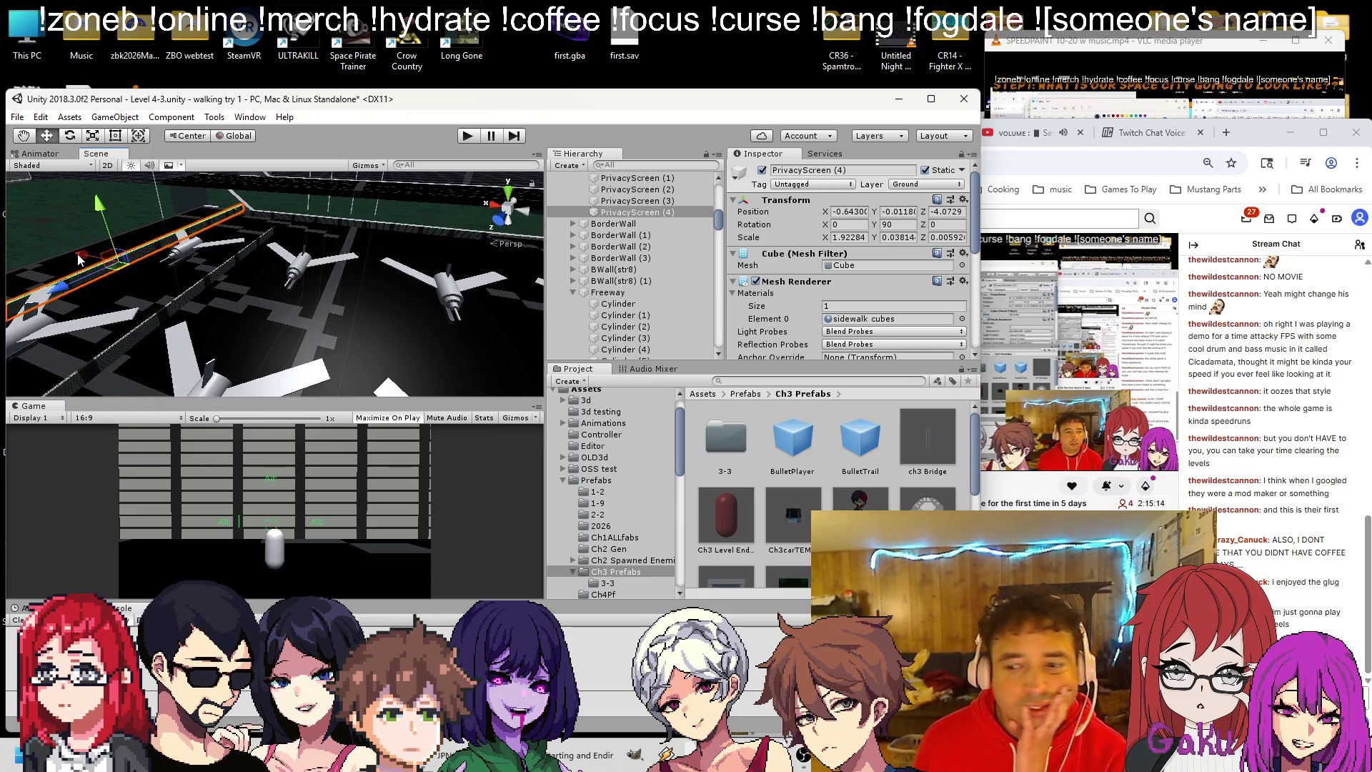
mouse_move(78, 259)
left_mouse_down()
mouse_move(324, 283)
mouse_move(187, 293)
left_mouse_up()
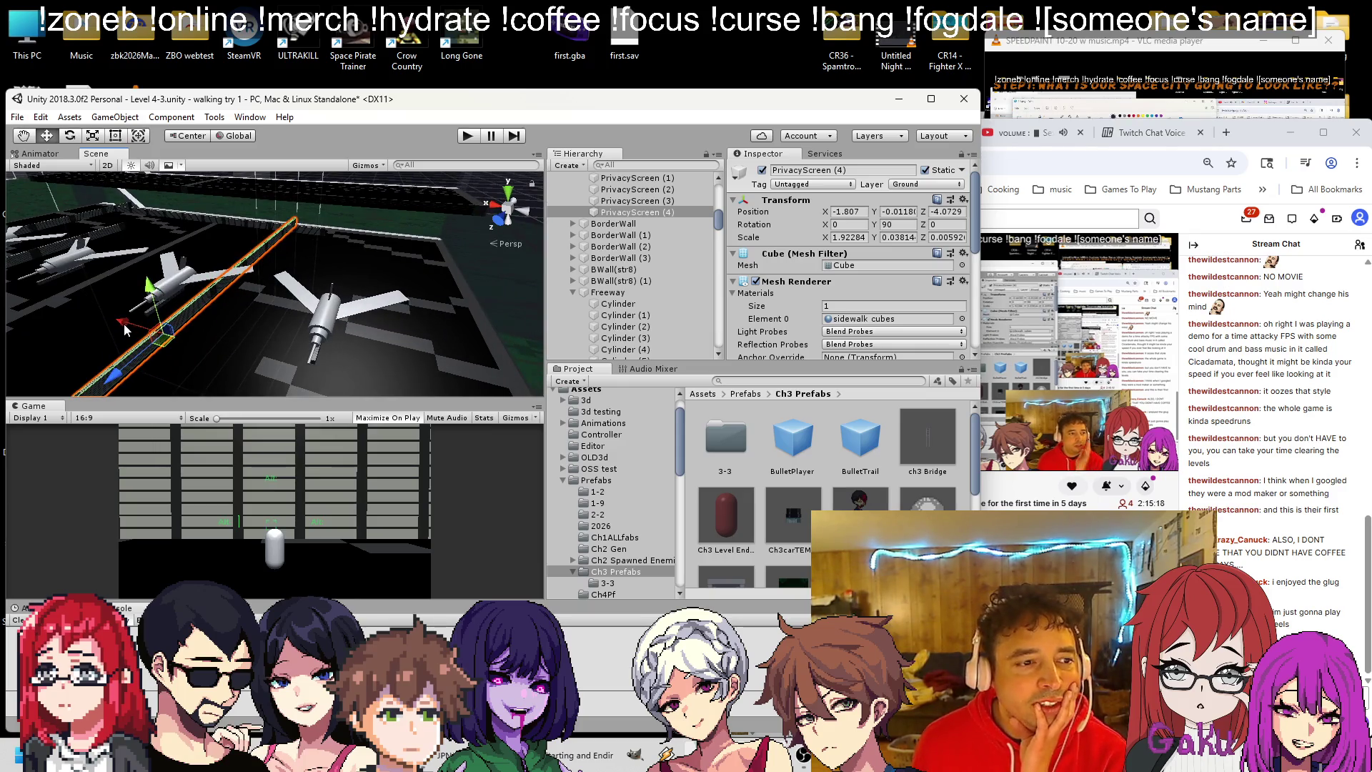
left_click_drag(123, 323, 190, 351)
mouse_move(348, 308)
left_mouse_down()
mouse_move(388, 271)
mouse_move(66, 271)
mouse_move(153, 285)
mouse_move(111, 140)
left_mouse_up()
mouse_move(379, 263)
left_mouse_down()
mouse_move(222, 270)
mouse_move(345, 302)
mouse_move(345, 266)
mouse_move(408, 252)
left_mouse_up()
scroll(422, 248, "up", 3)
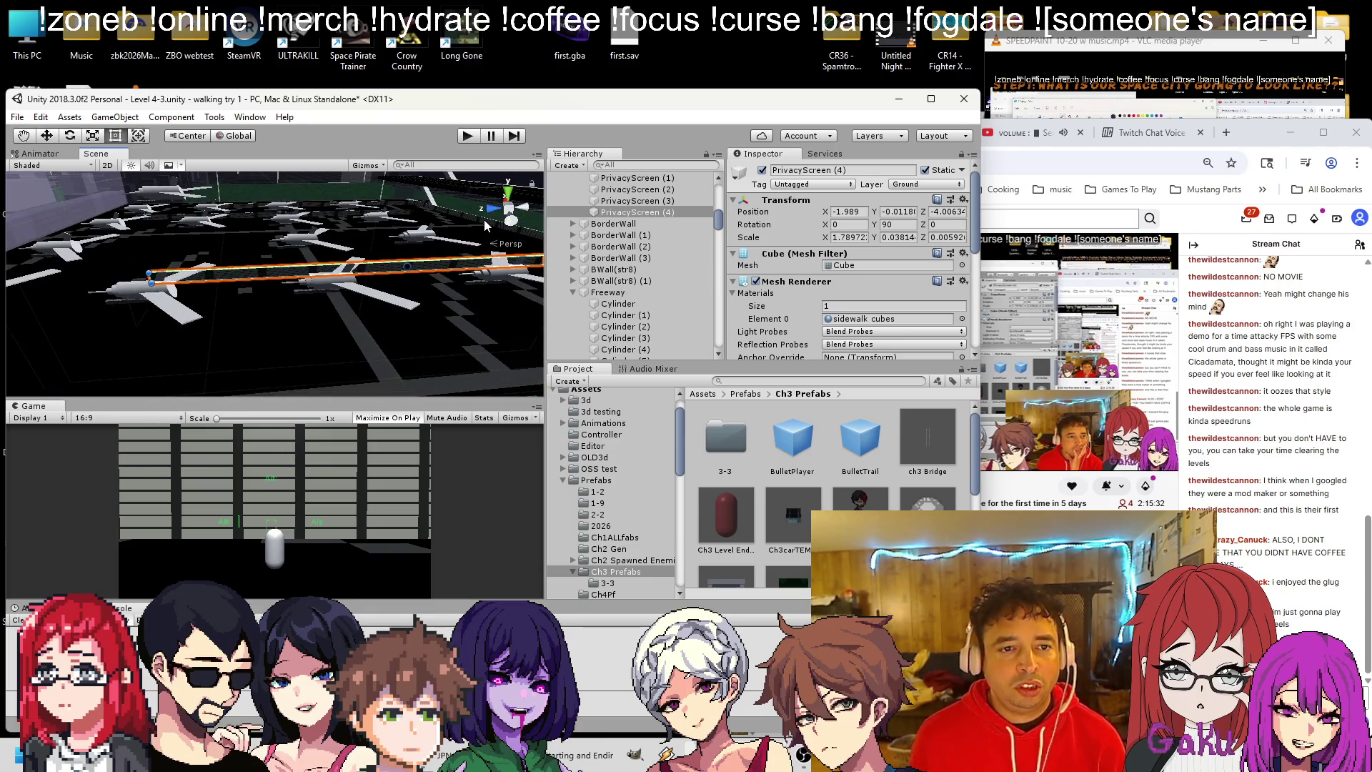
Duplicate it into PrivacyScreen (5) farther along Z, save the scene, and test in Play mode.
key("ctrl+d")
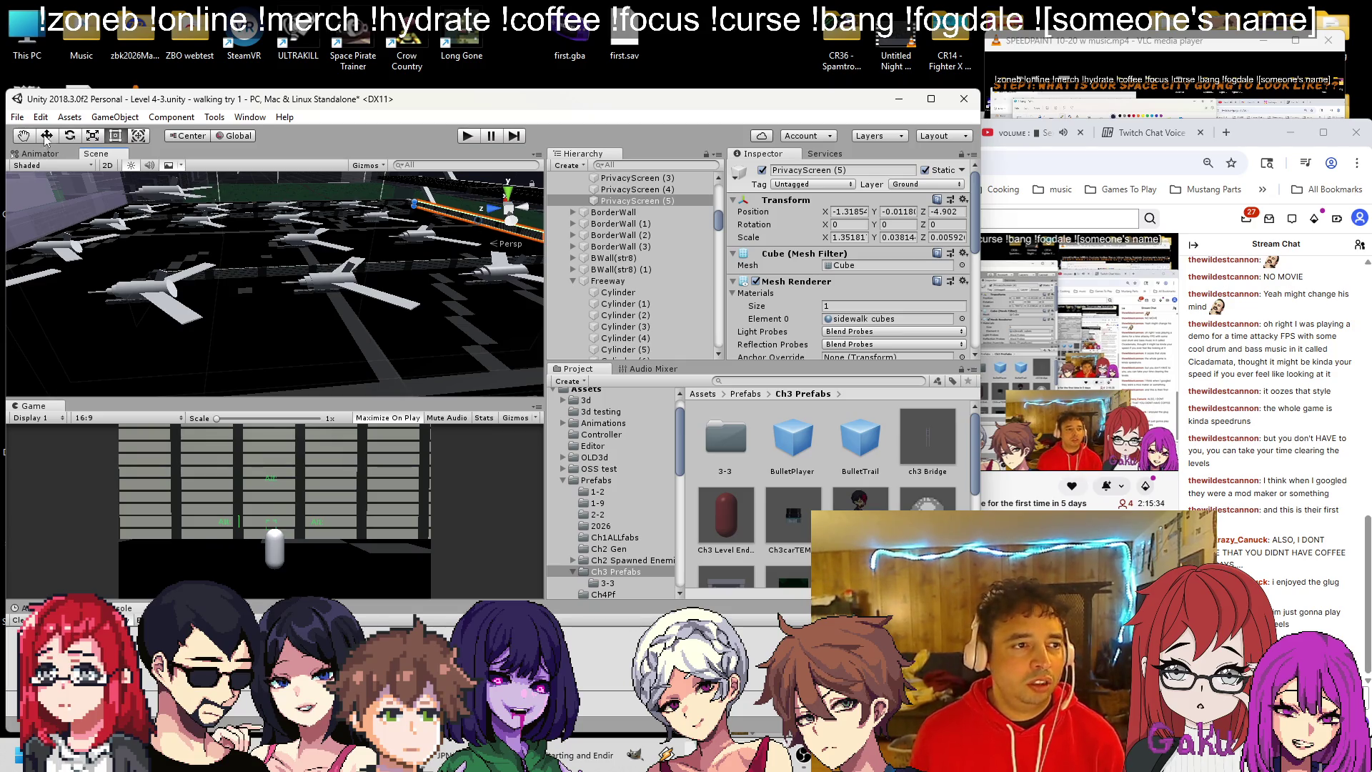
mouse_move(438, 228)
left_mouse_down()
mouse_move(105, 238)
mouse_move(186, 224)
mouse_move(300, 257)
left_mouse_up()
mouse_move(546, 273)
left_mouse_down()
mouse_move(459, 273)
mouse_move(545, 250)
left_mouse_up()
mouse_move(336, 229)
left_mouse_down()
mouse_move(375, 253)
mouse_move(413, 233)
mouse_move(427, 92)
left_mouse_up()
key("ctrl+s")
left_click(475, 139)
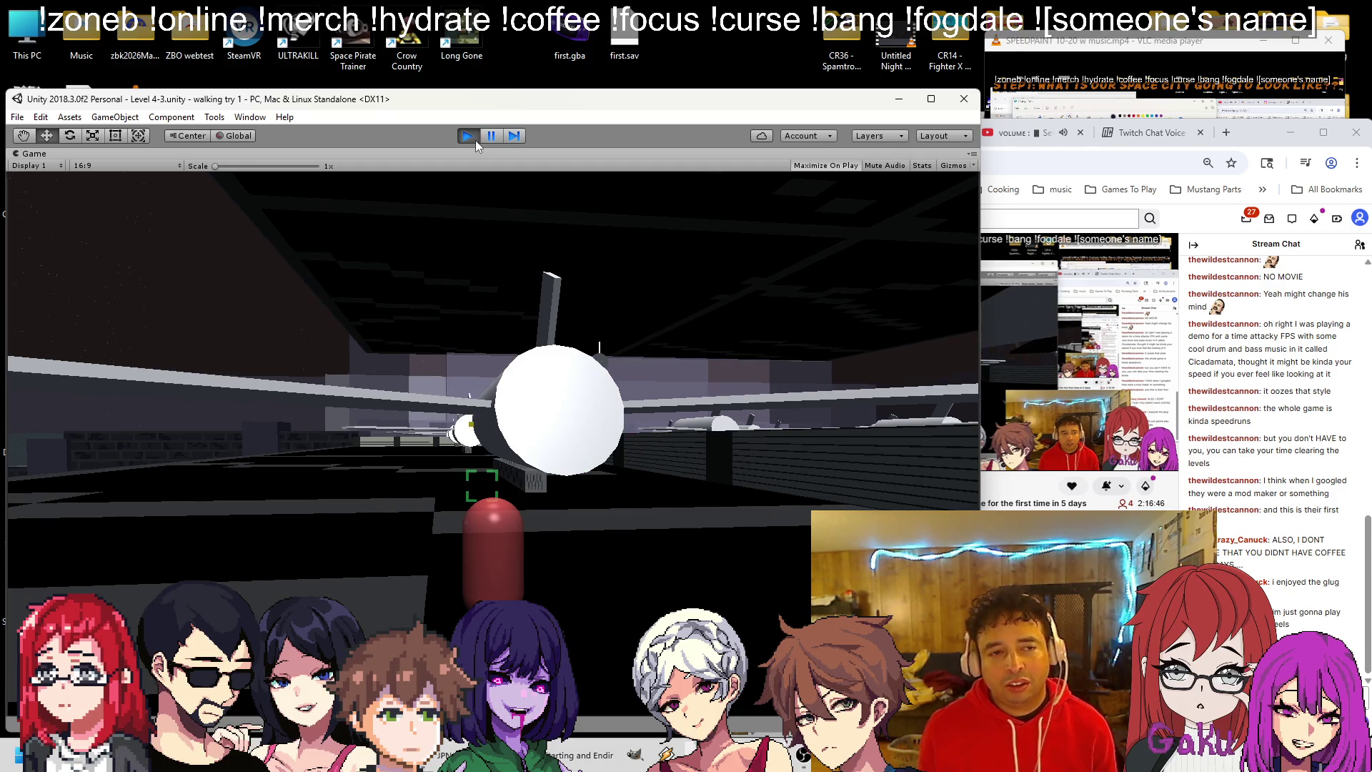
Stop play mode and return to the Level 4-3 editor.
left_click(475, 140)
Duplicate the C6area (Turret) (2) turret group under WParked.
left_click_drag(400, 248, 287, 274)
scroll(287, 273, "up", 5)
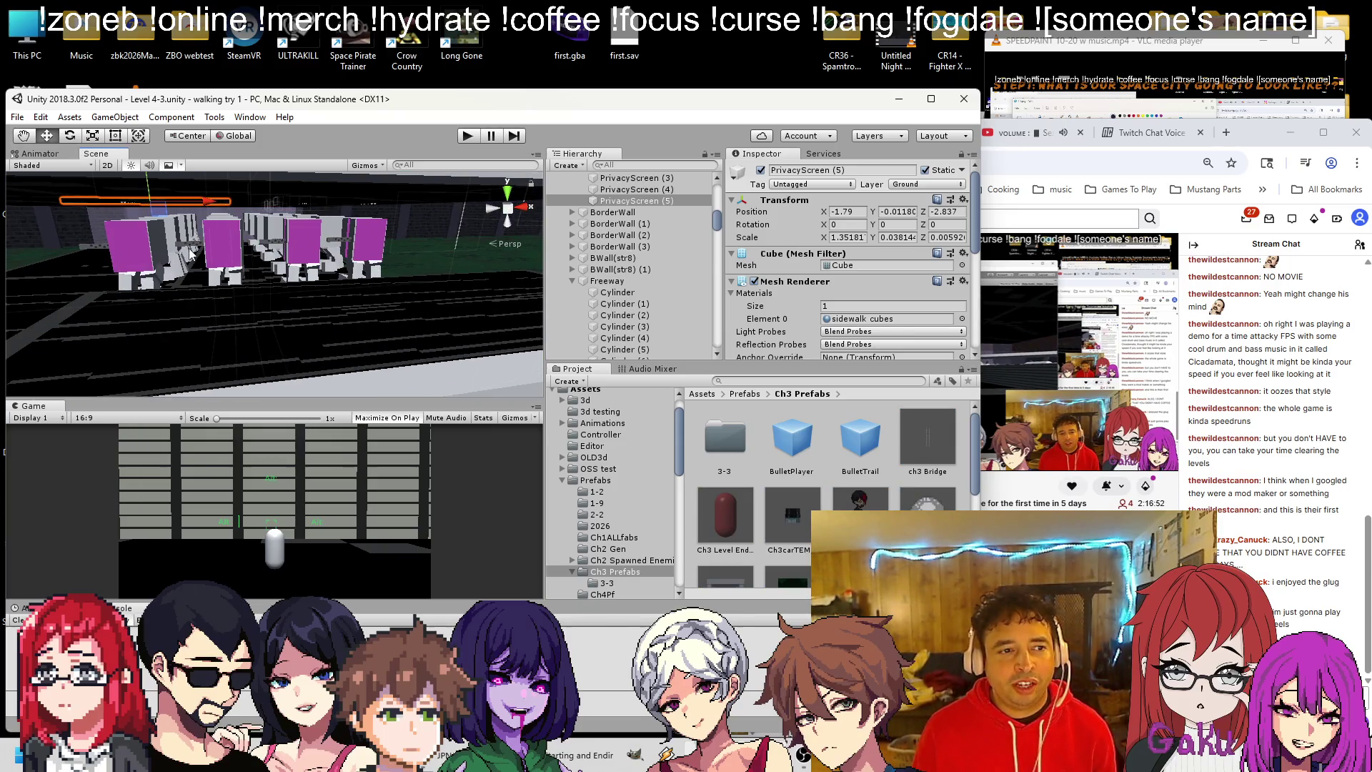
left_click(217, 246)
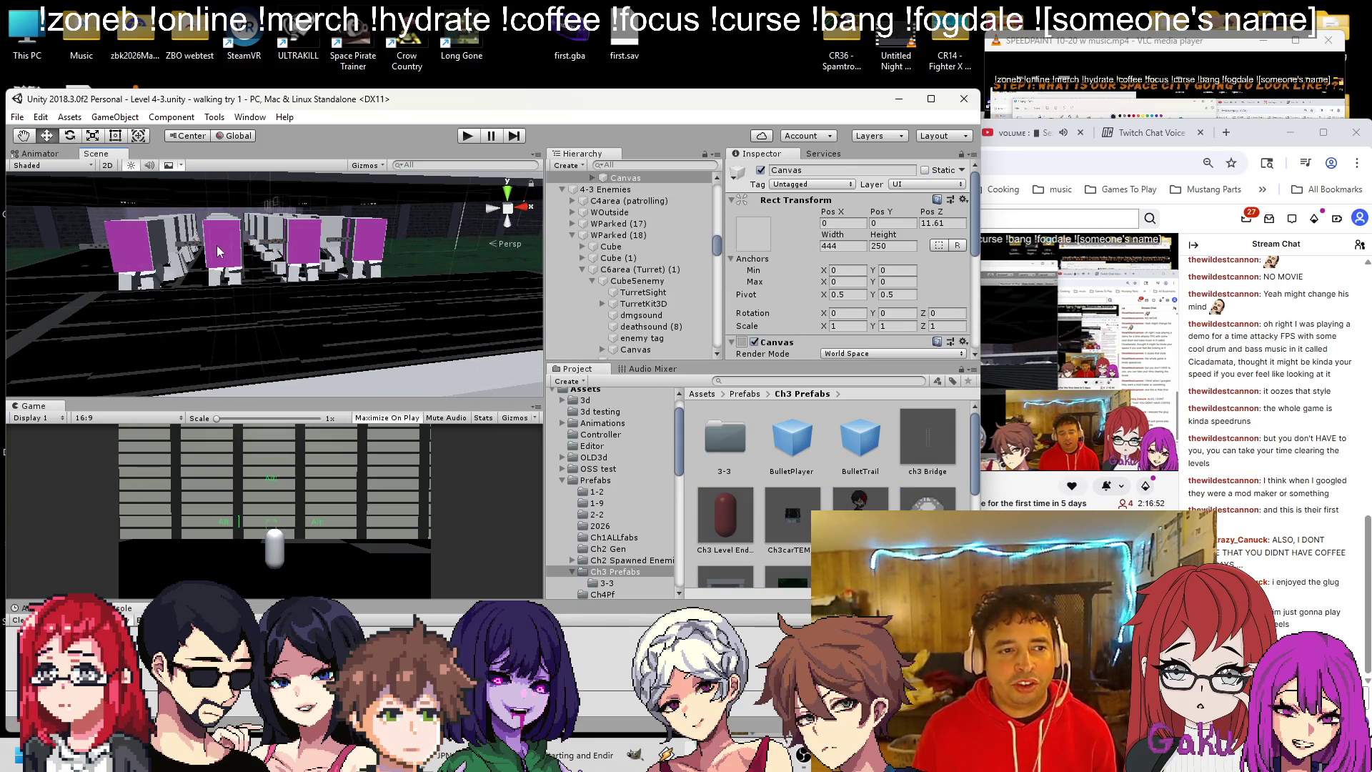
left_click(647, 321)
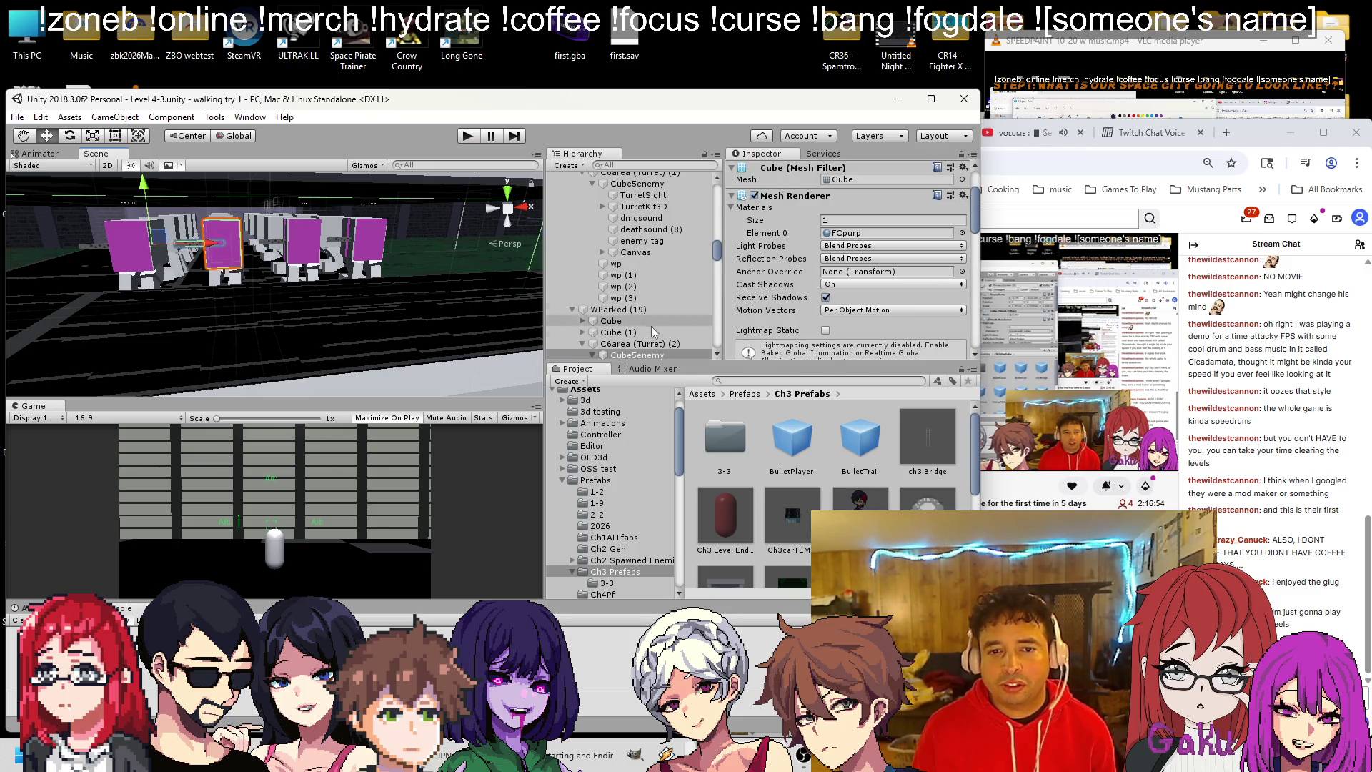
left_click(643, 344)
key("ctrl+d")
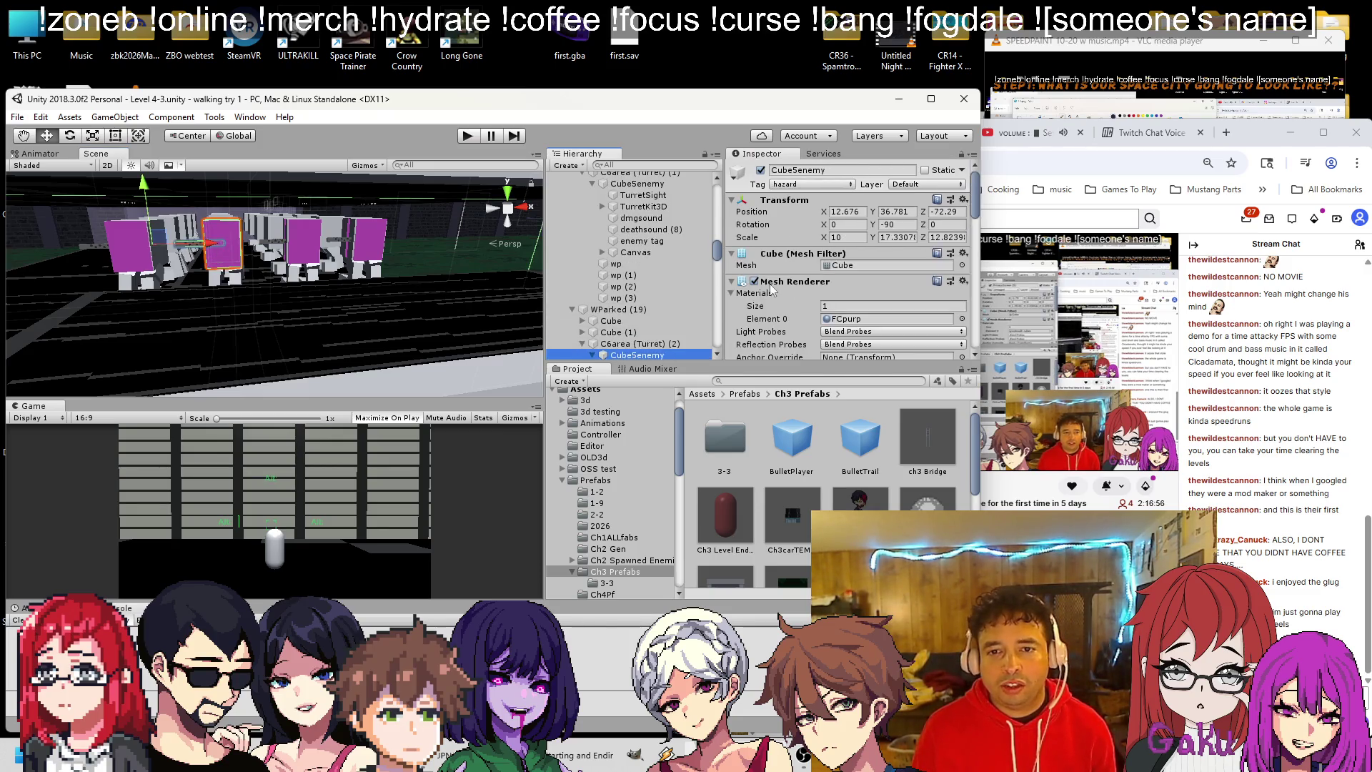
Set the ChaseShoot turret's Burstbullets to 20, save the scene, and start play mode.
left_click(644, 207)
scroll(860, 238, "down", 3)
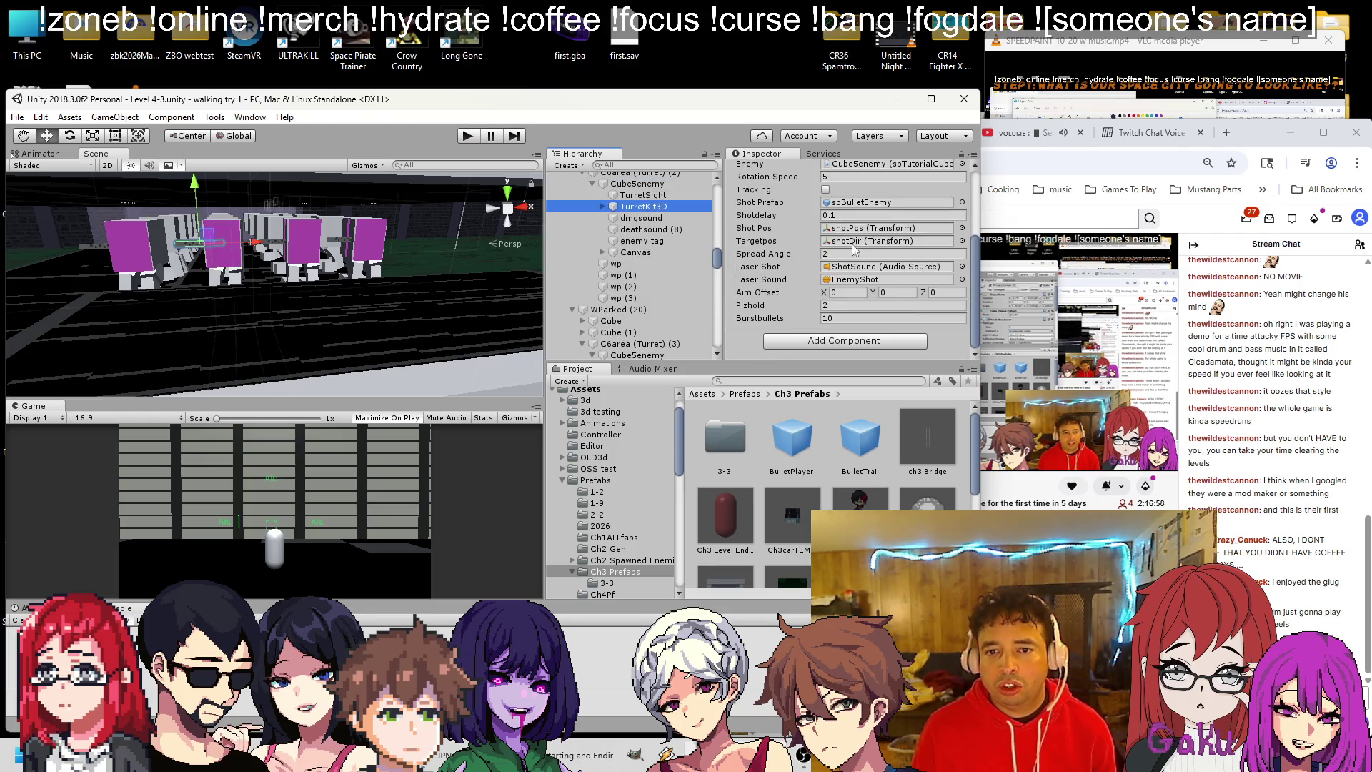
left_click_drag(286, 286, 260, 251)
left_click(179, 211)
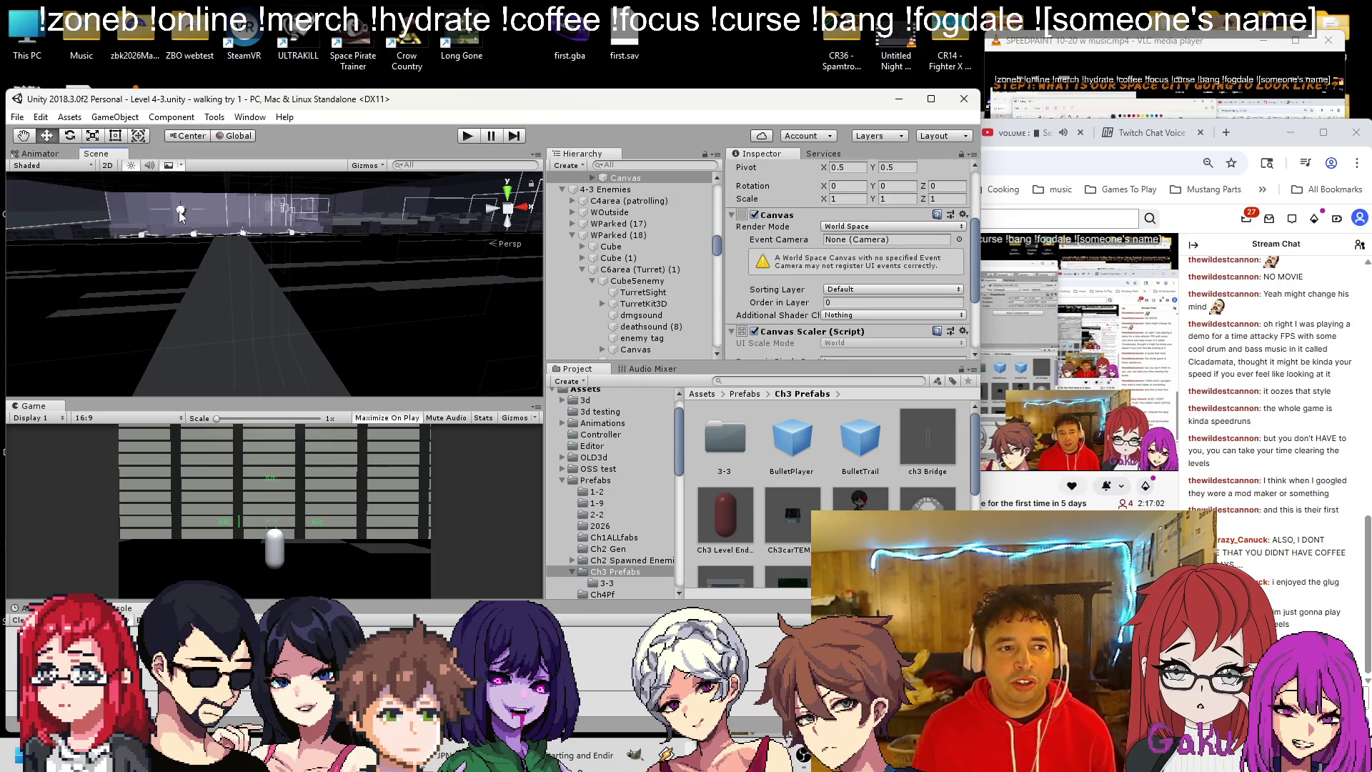
left_click(647, 310)
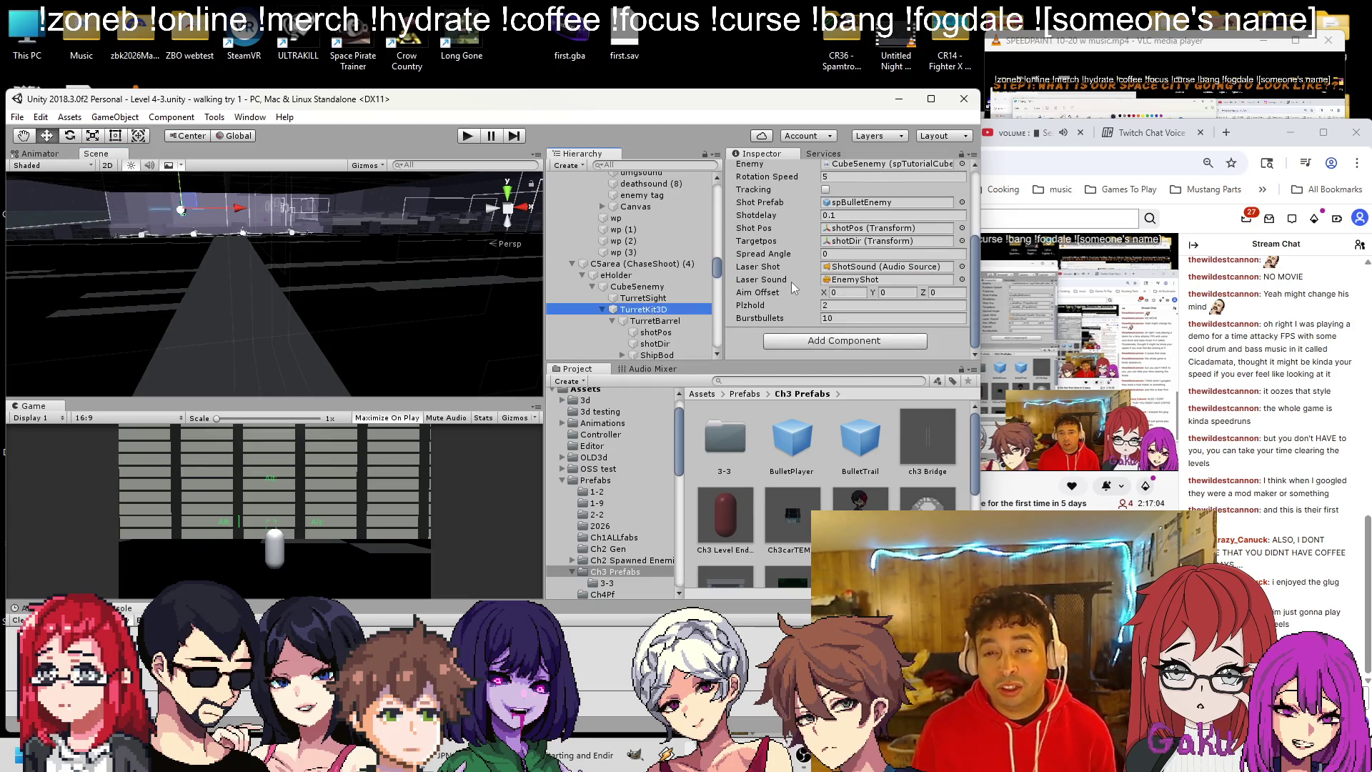
left_click(795, 314)
type("20")
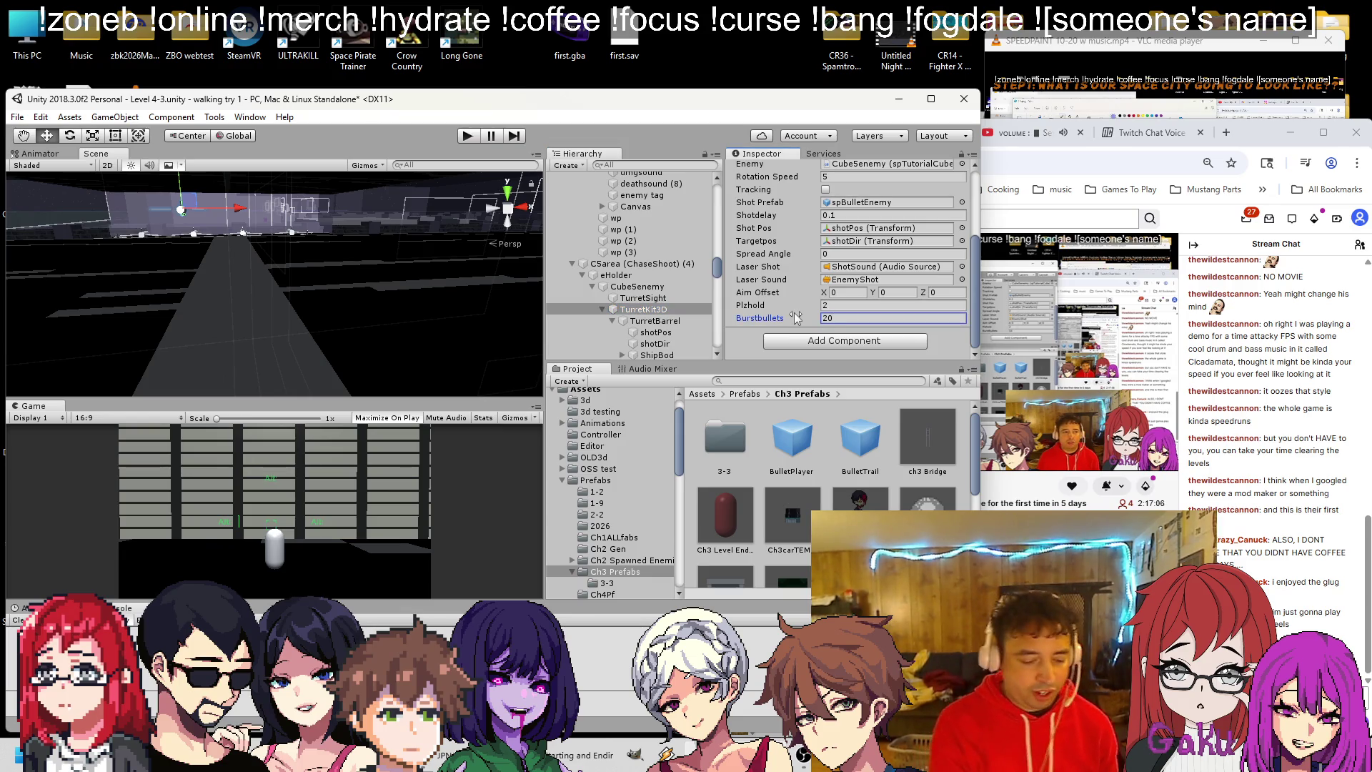
key("ctrl+s")
key("ctrl+p")
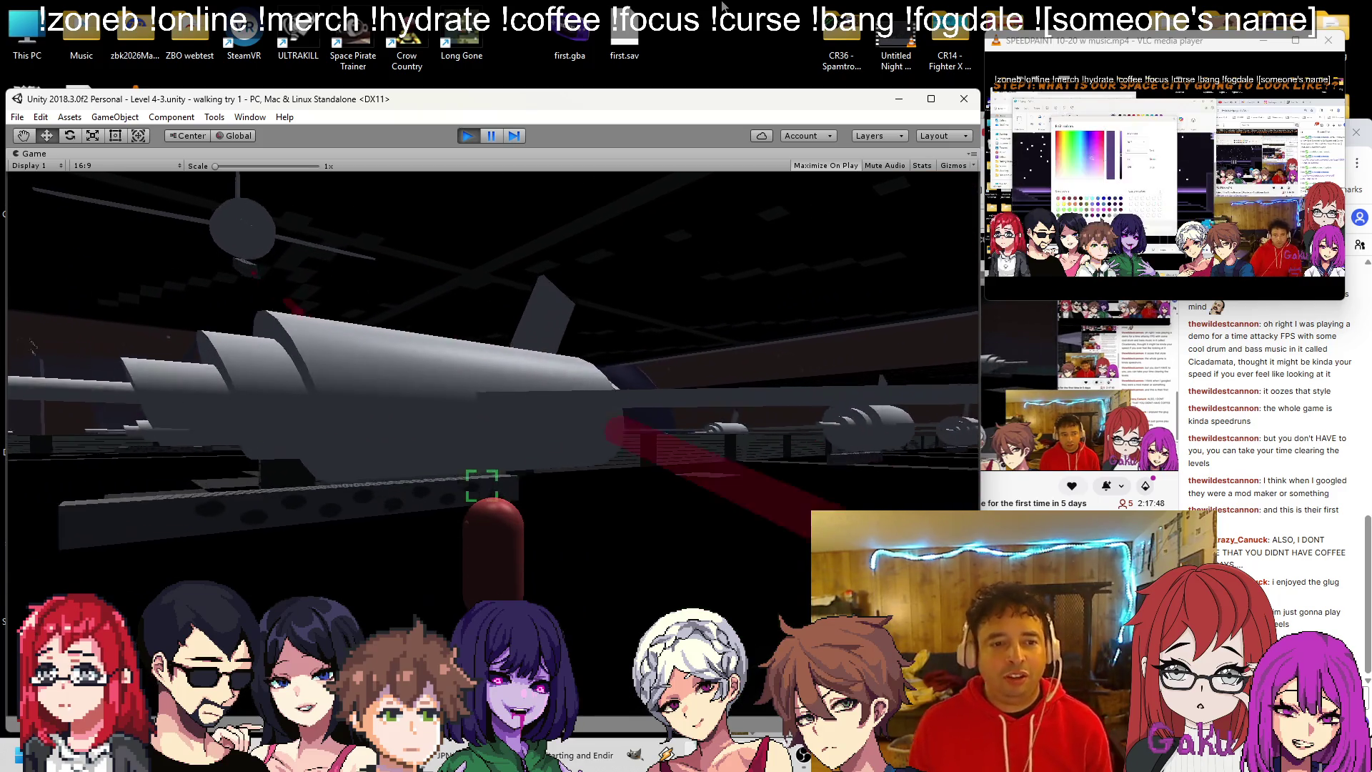
key("alt+Tab")
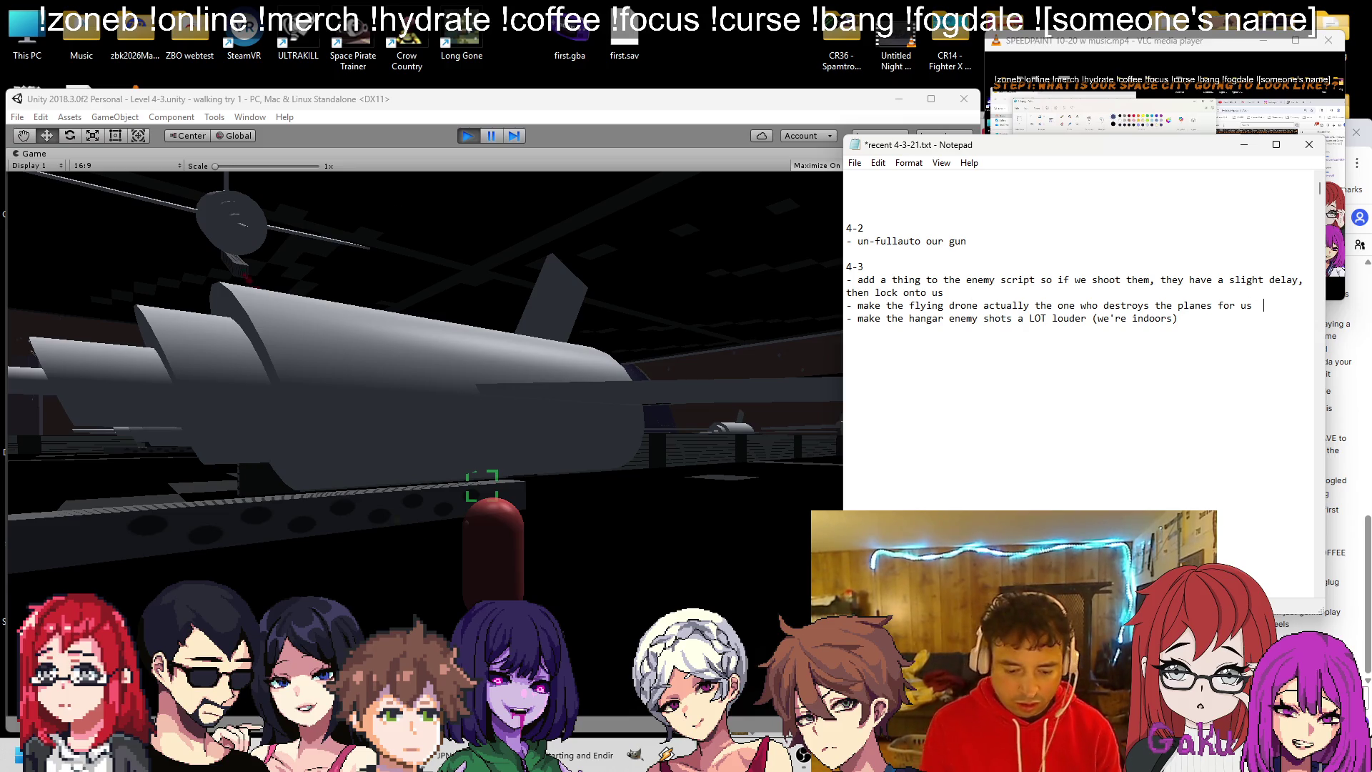
Extend the drone note with 'their colliders off' and add 'also lock the exit until we destroy ## planes'.
type("(turn their colliders off as we go so we have less and less cover)")
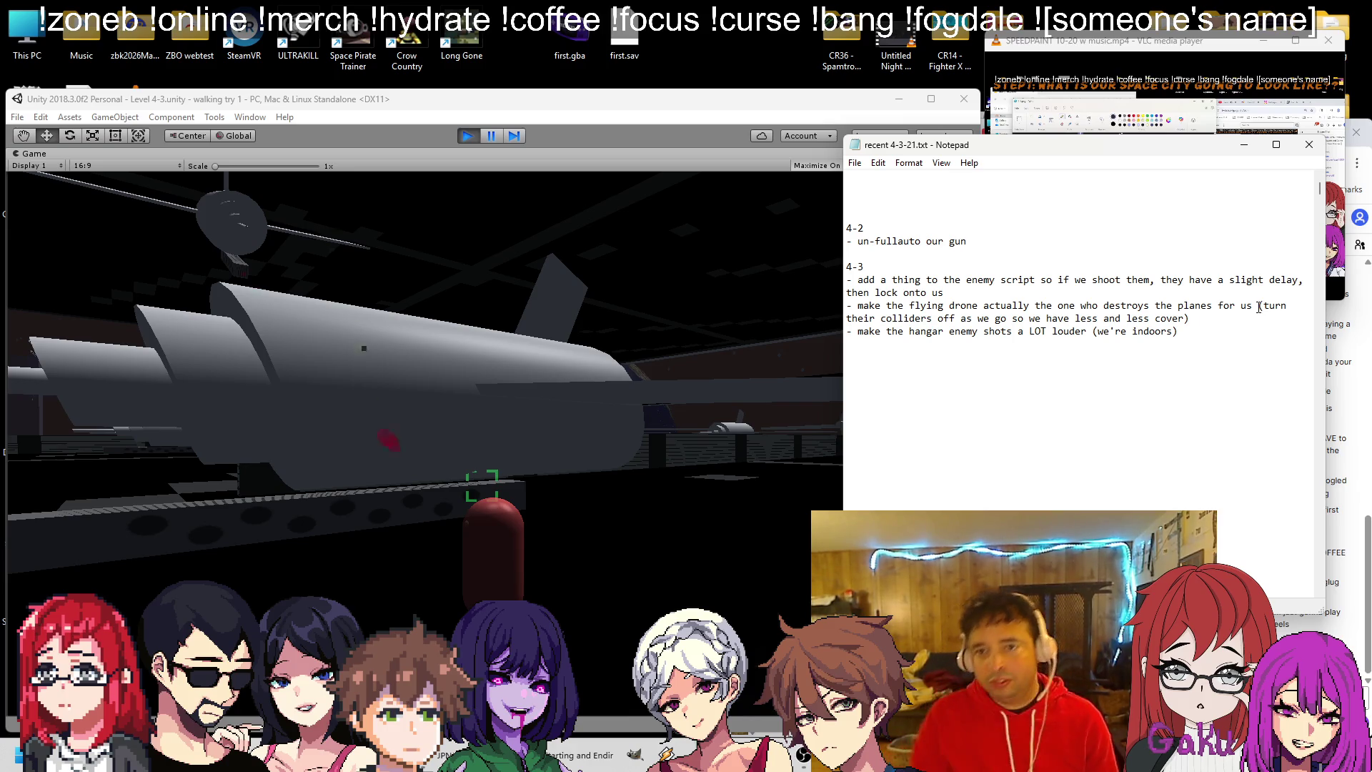
left_click(1244, 144)
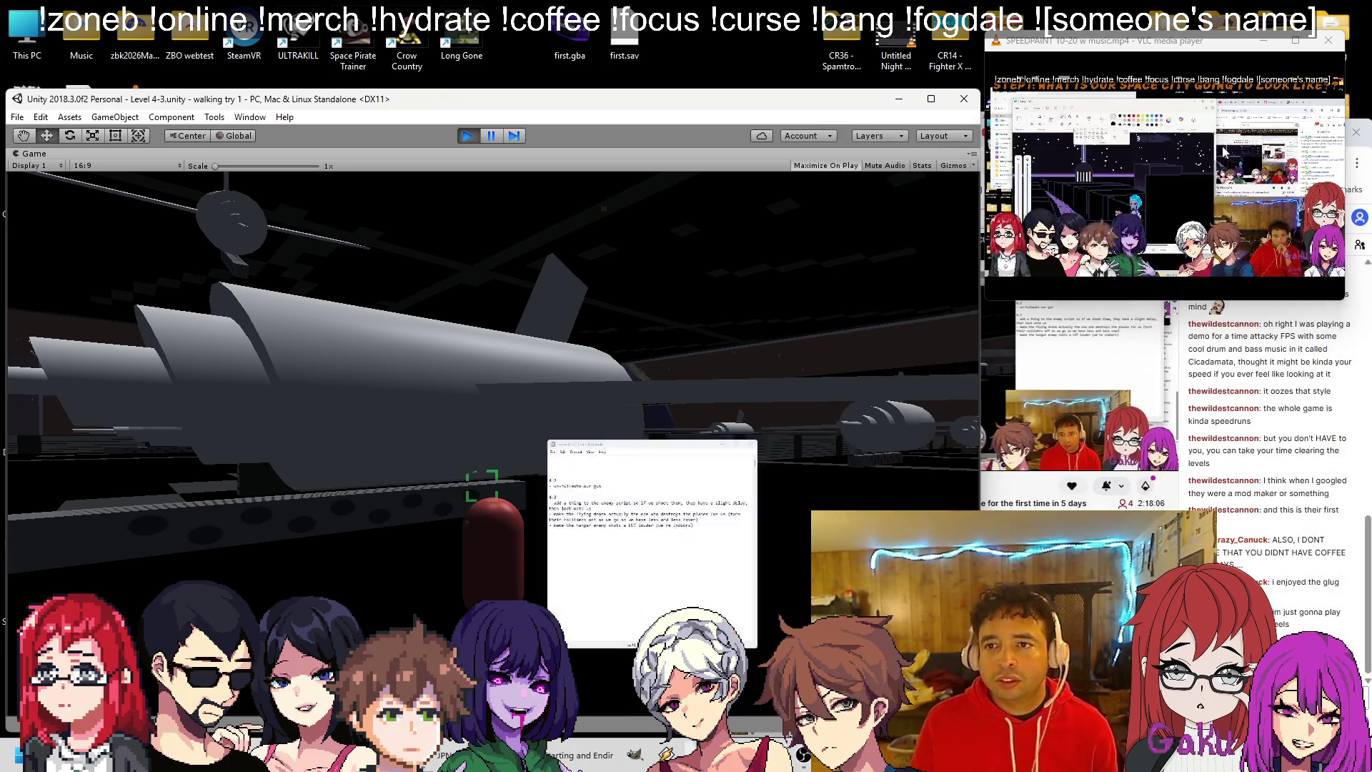
left_click(597, 318)
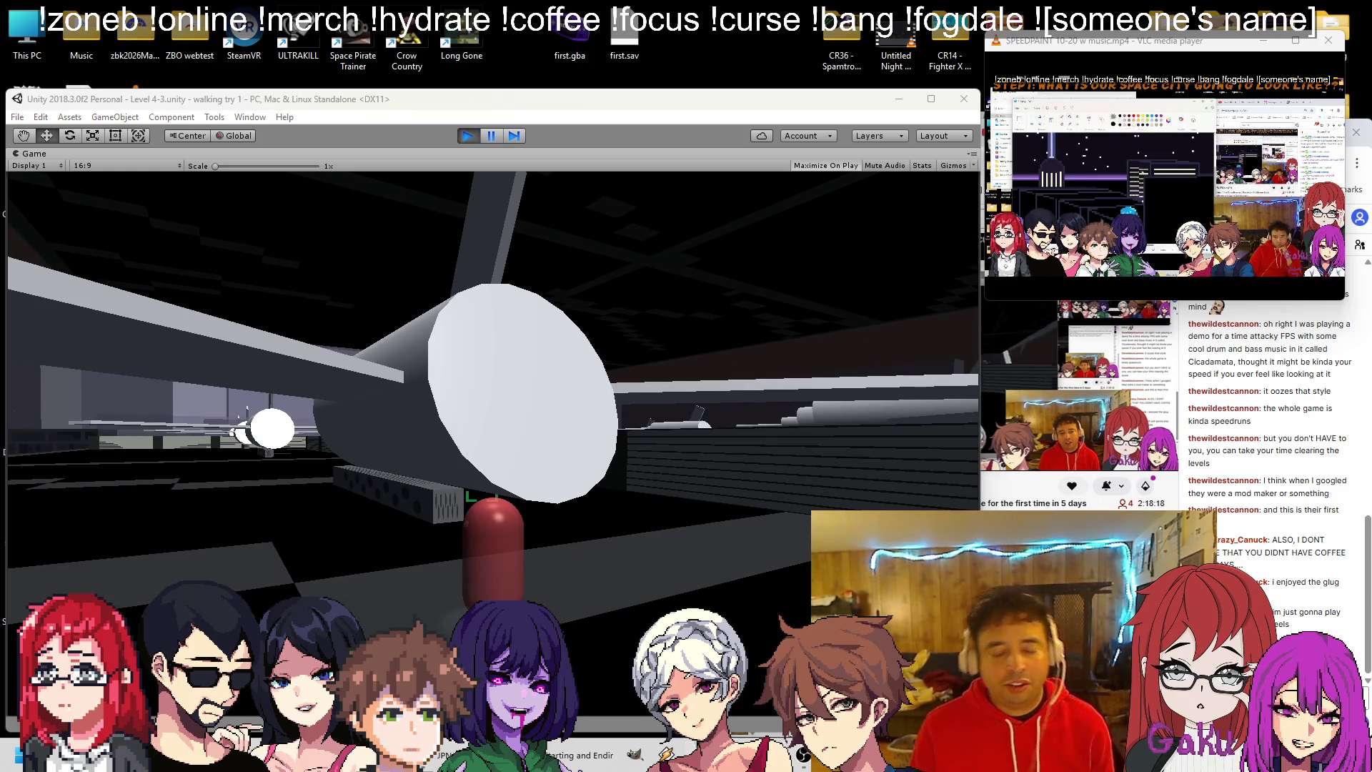
key("alt+Tab")
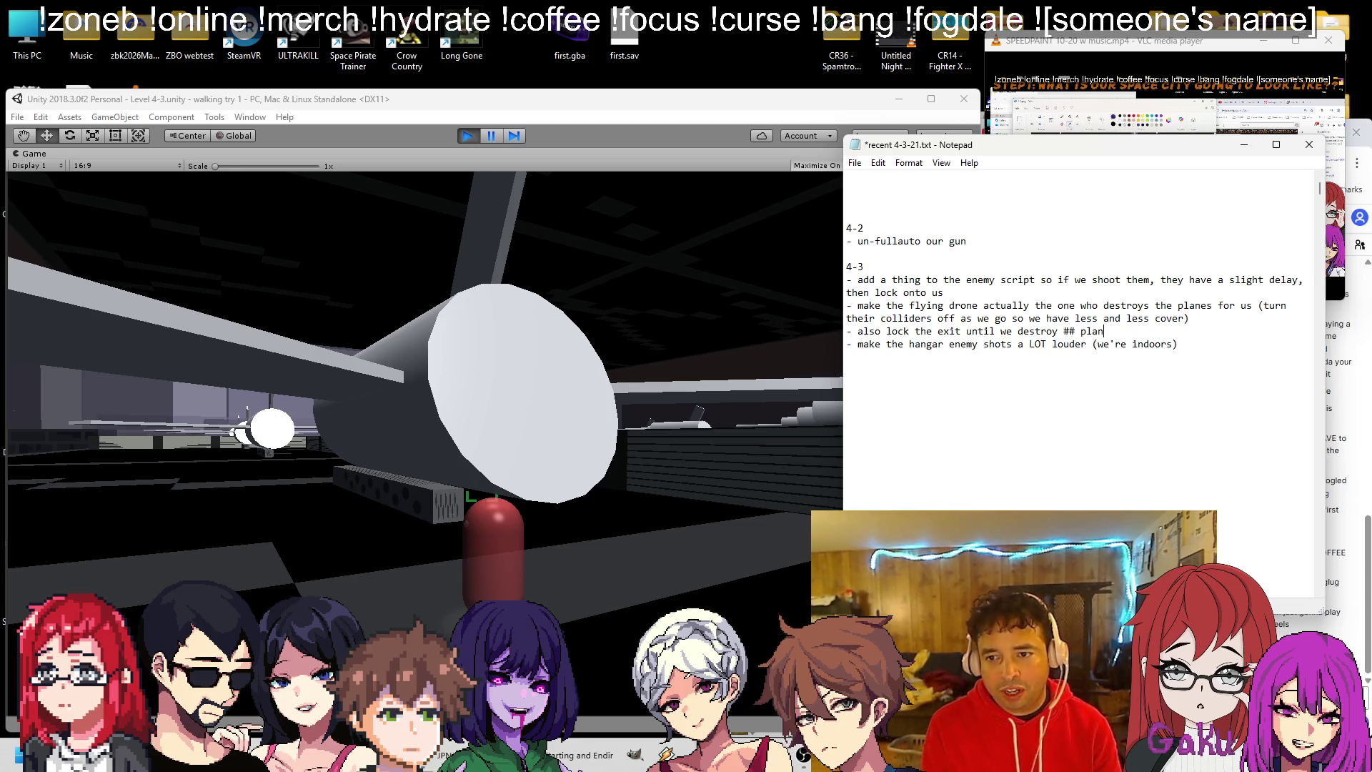
left_click(1245, 146)
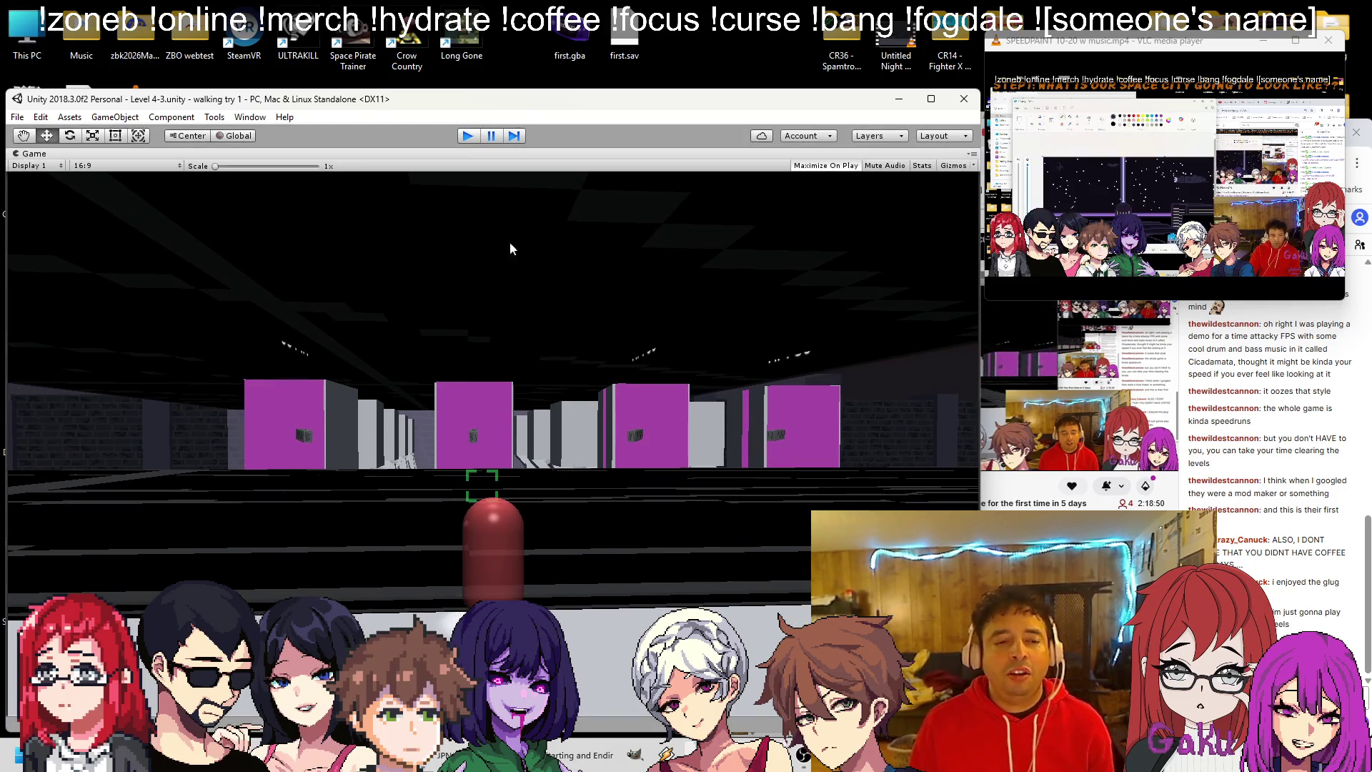
Stop play mode, frame the TurretKit3D, and start the zEND zombiwave track playing.
key("ctrl+p")
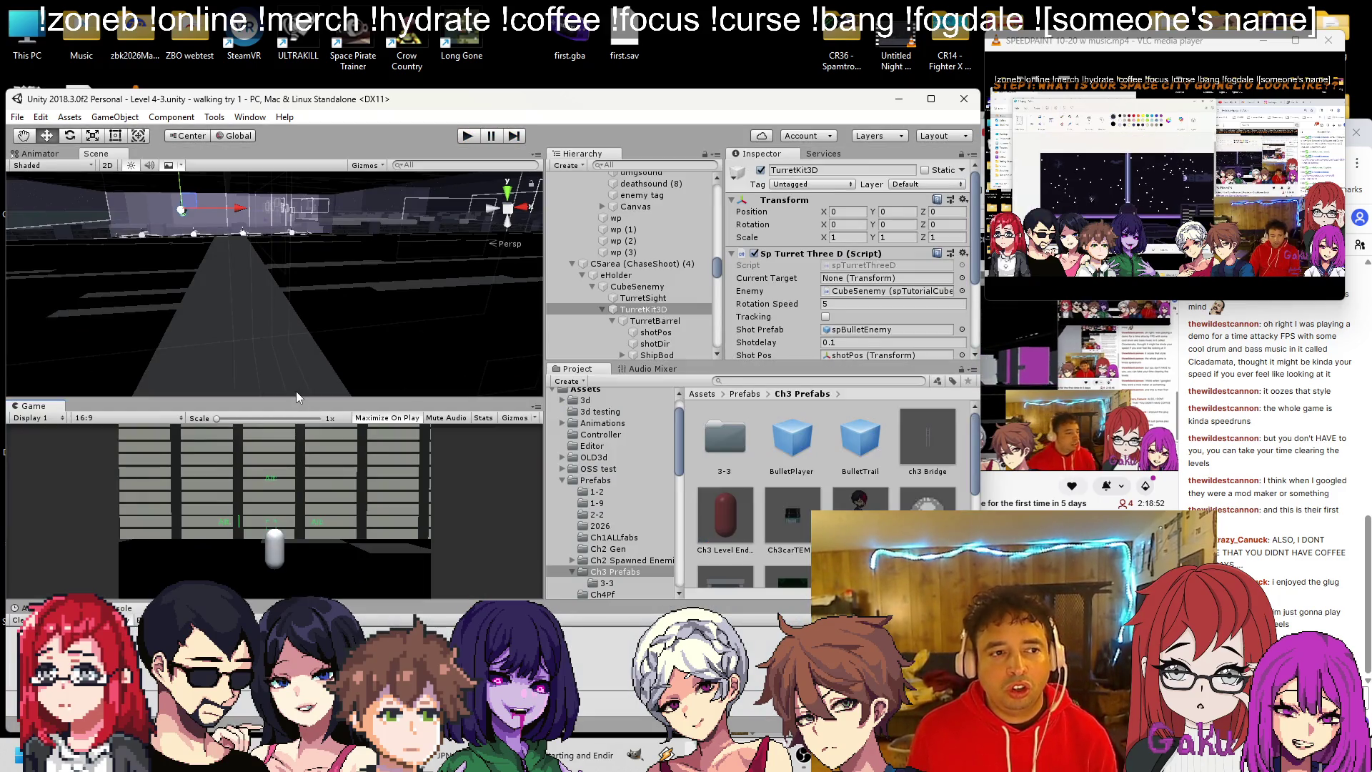
key("f")
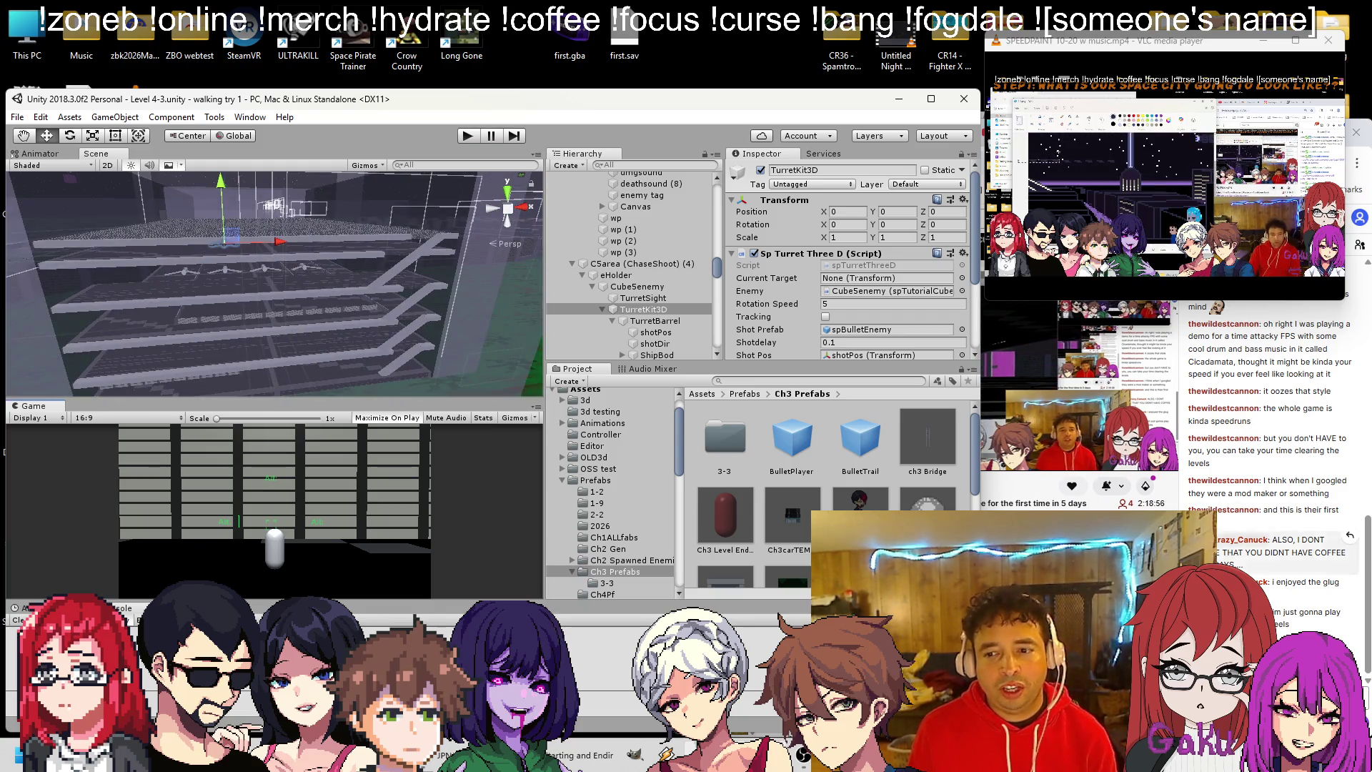
left_click(1115, 429)
left_click(1029, 132)
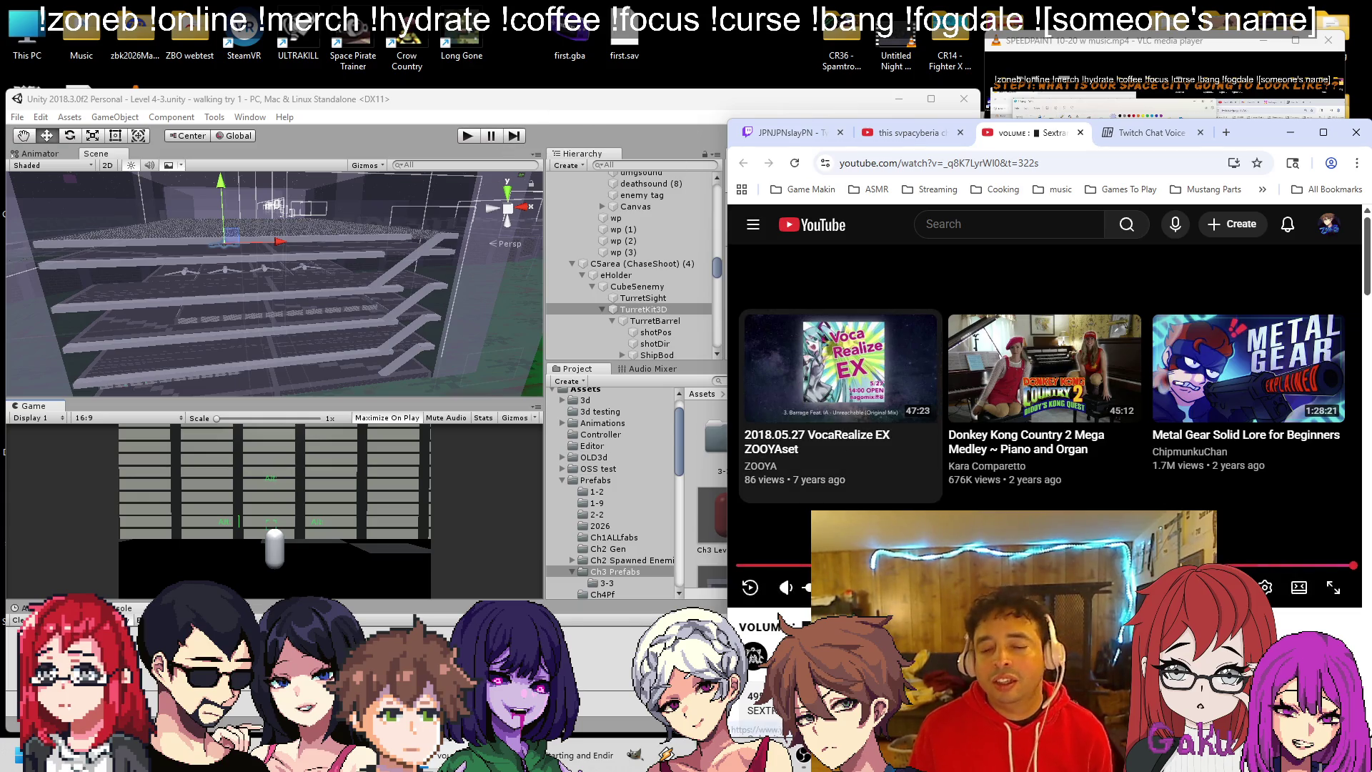
left_click(579, 755)
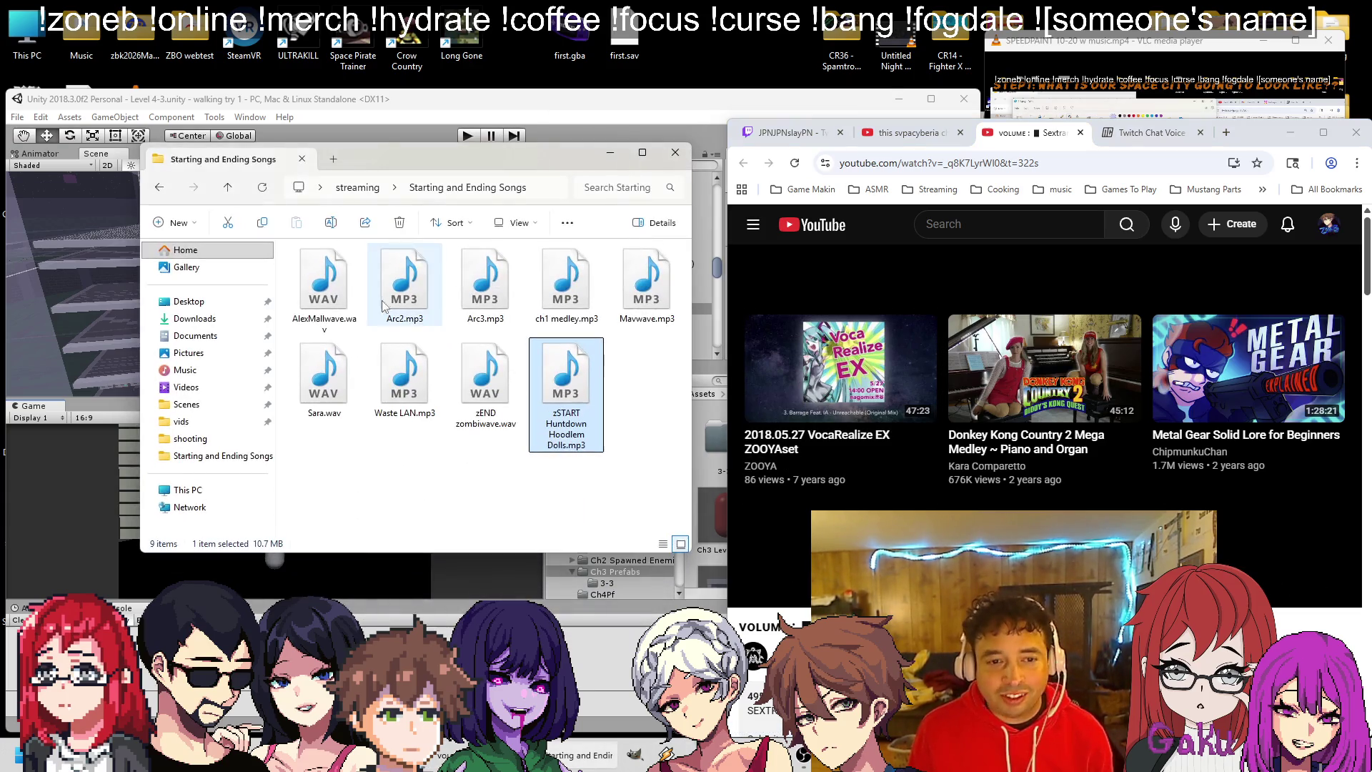
double_click(485, 379)
left_click(570, 126)
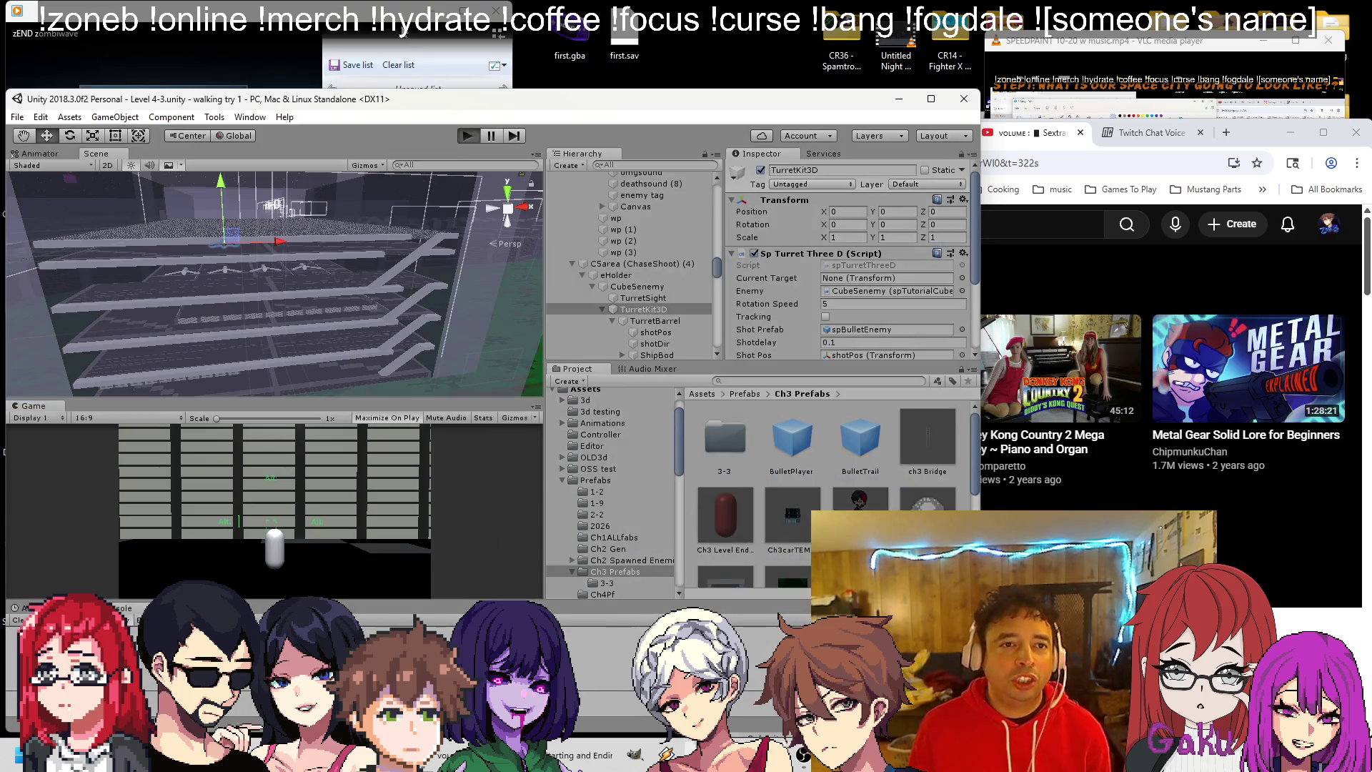
Playtest Level 4-3 out to the green field beyond the hangar, glancing at Twitch chat.
key("ctrl+p")
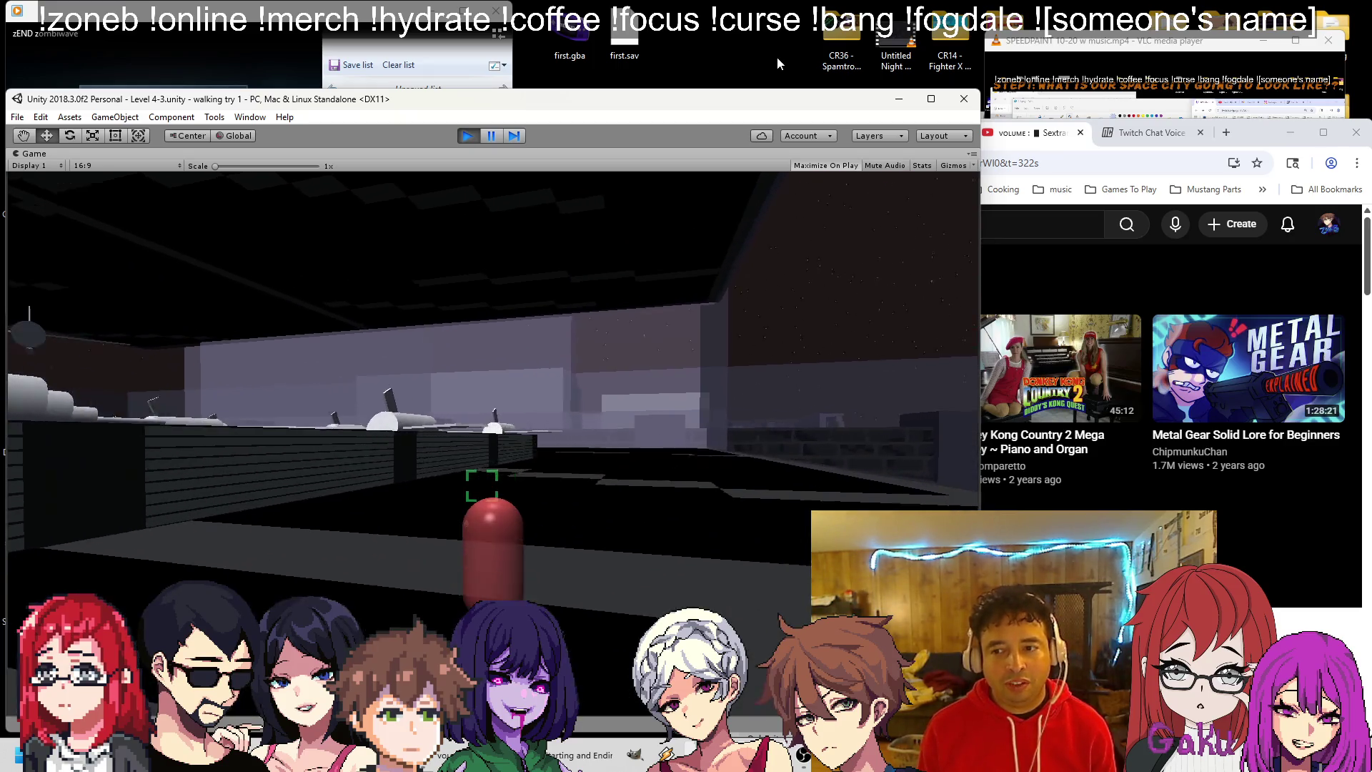
left_click(1064, 134)
left_click(1150, 132)
left_click(461, 99)
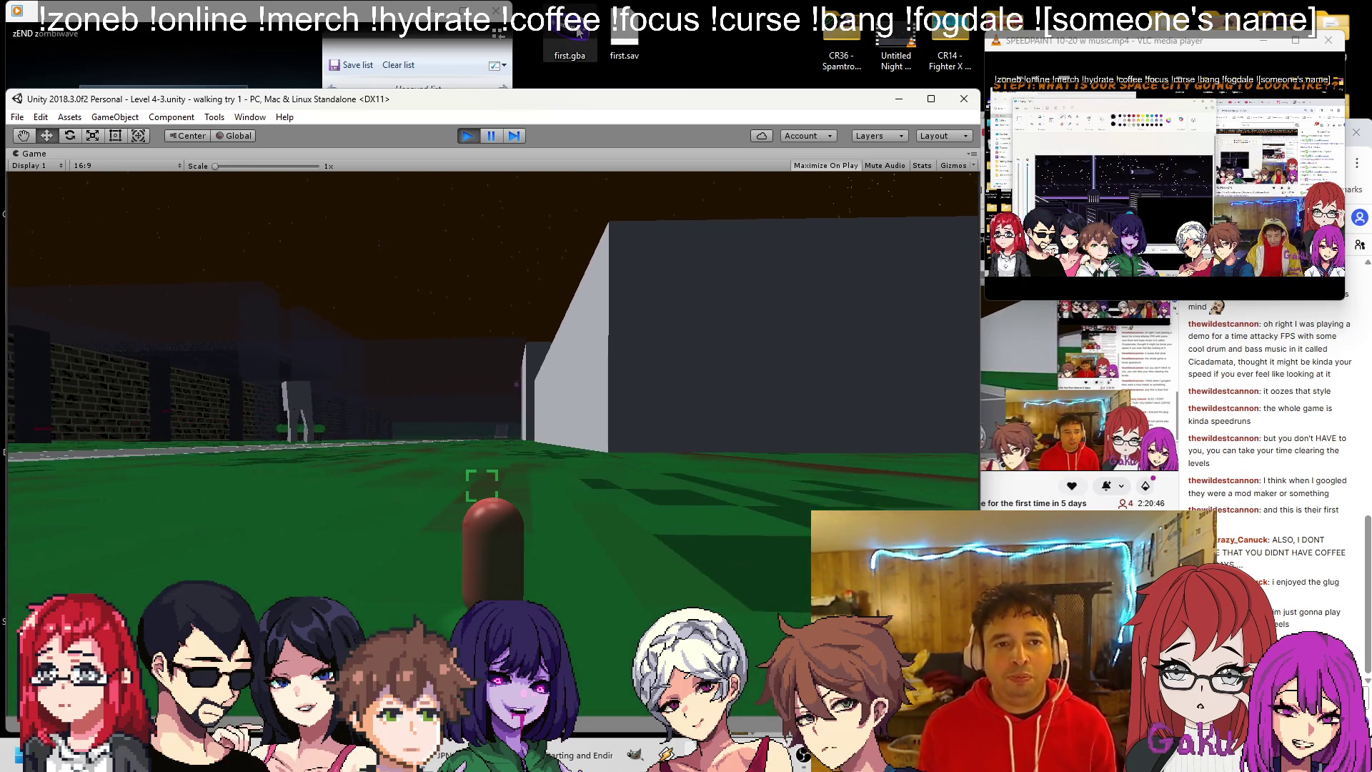
key("alt+Tab")
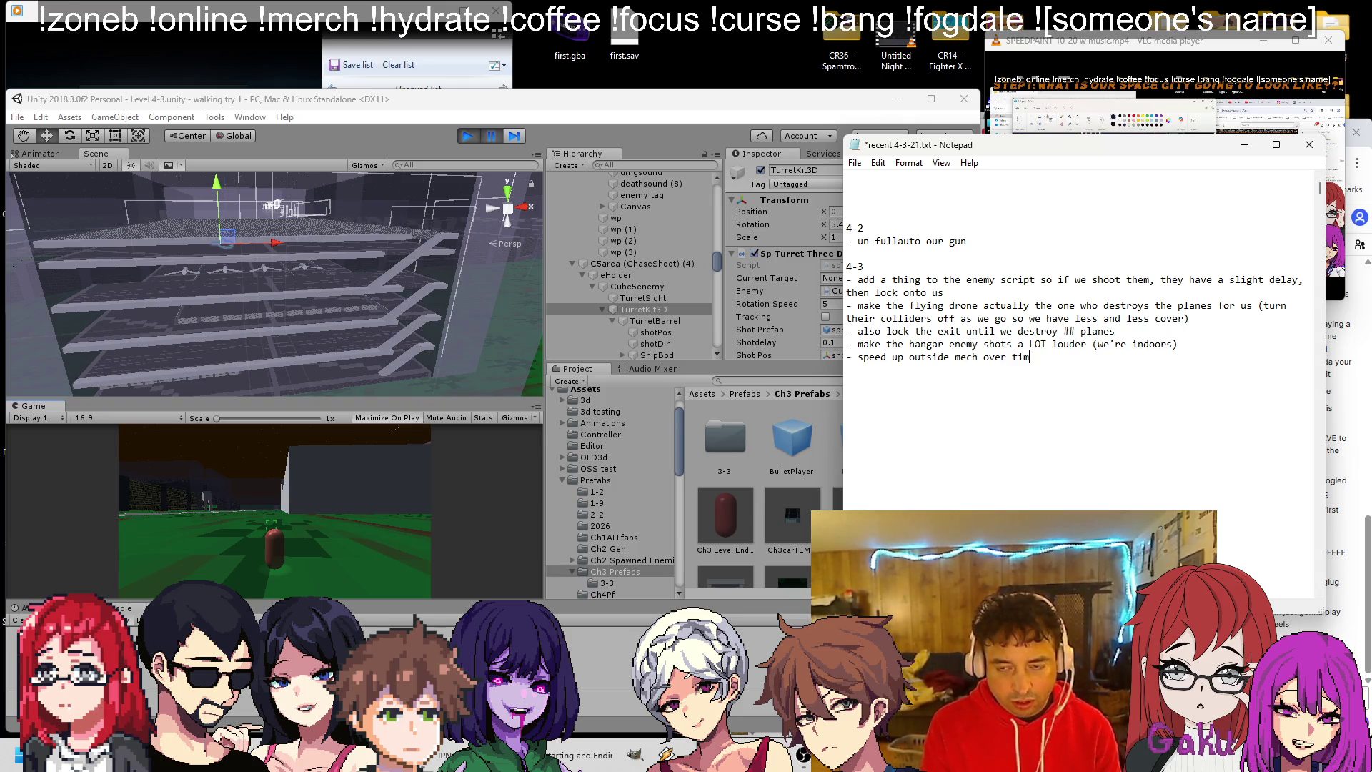
Save the 4-3 notes with the 'speed up outside mech over time' line.
key("ctrl+s")
left_click(590, 761)
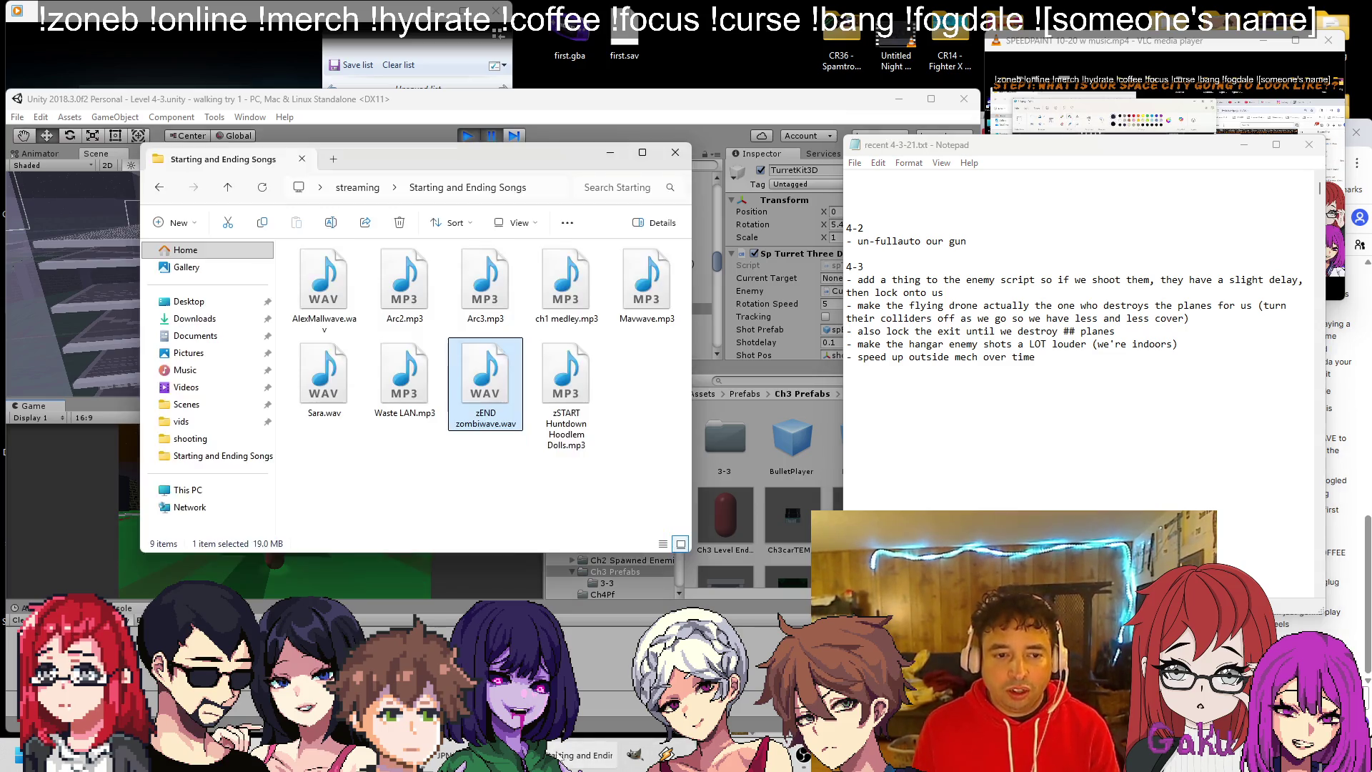
Preview the Mavwave, Waste LAN, Arc3 and zSTART Huntdown Hoodlem Dolls tracks from the songs folder.
double_click(325, 286)
left_click(402, 333)
key("Right")
key("Right")
key("Right")
key("Return")
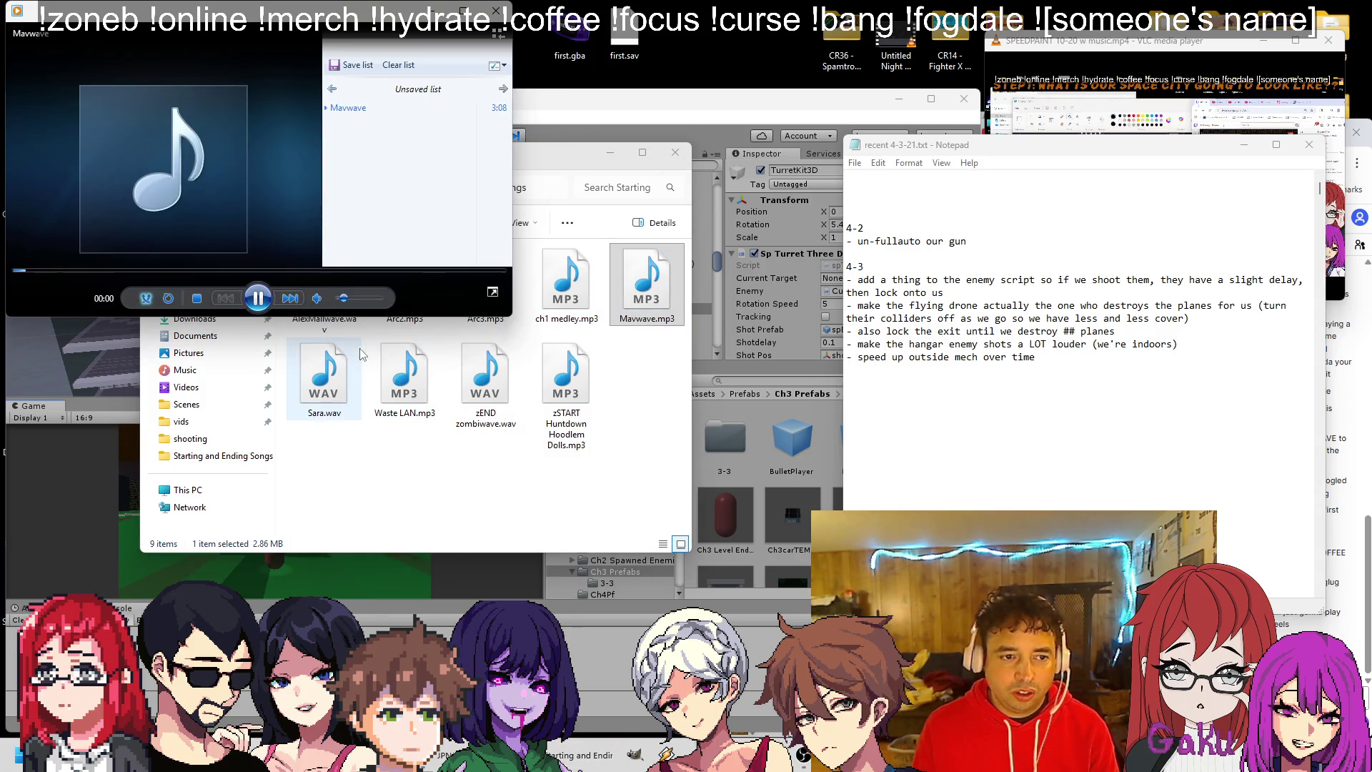
double_click(404, 378)
left_click(498, 380)
key("Up")
key("Right")
key("Right")
key("Return")
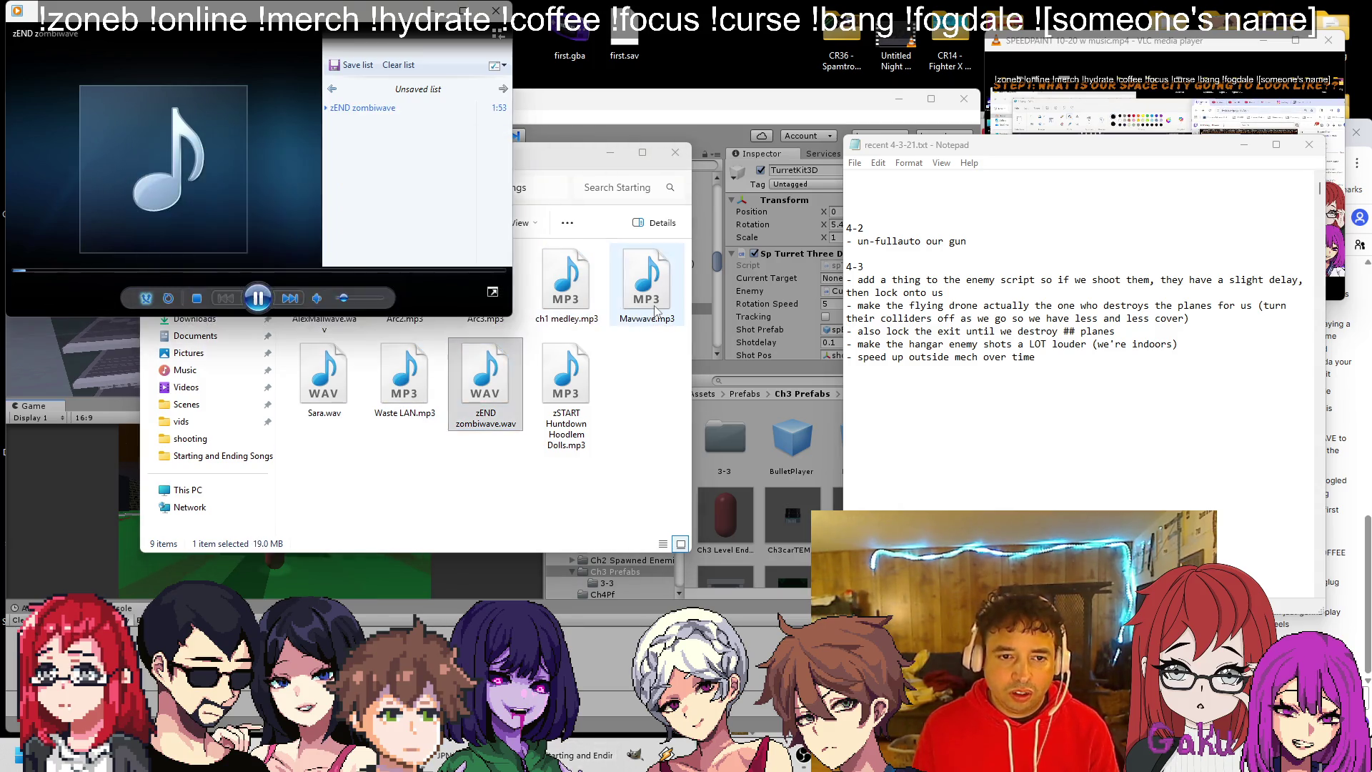
double_click(493, 328)
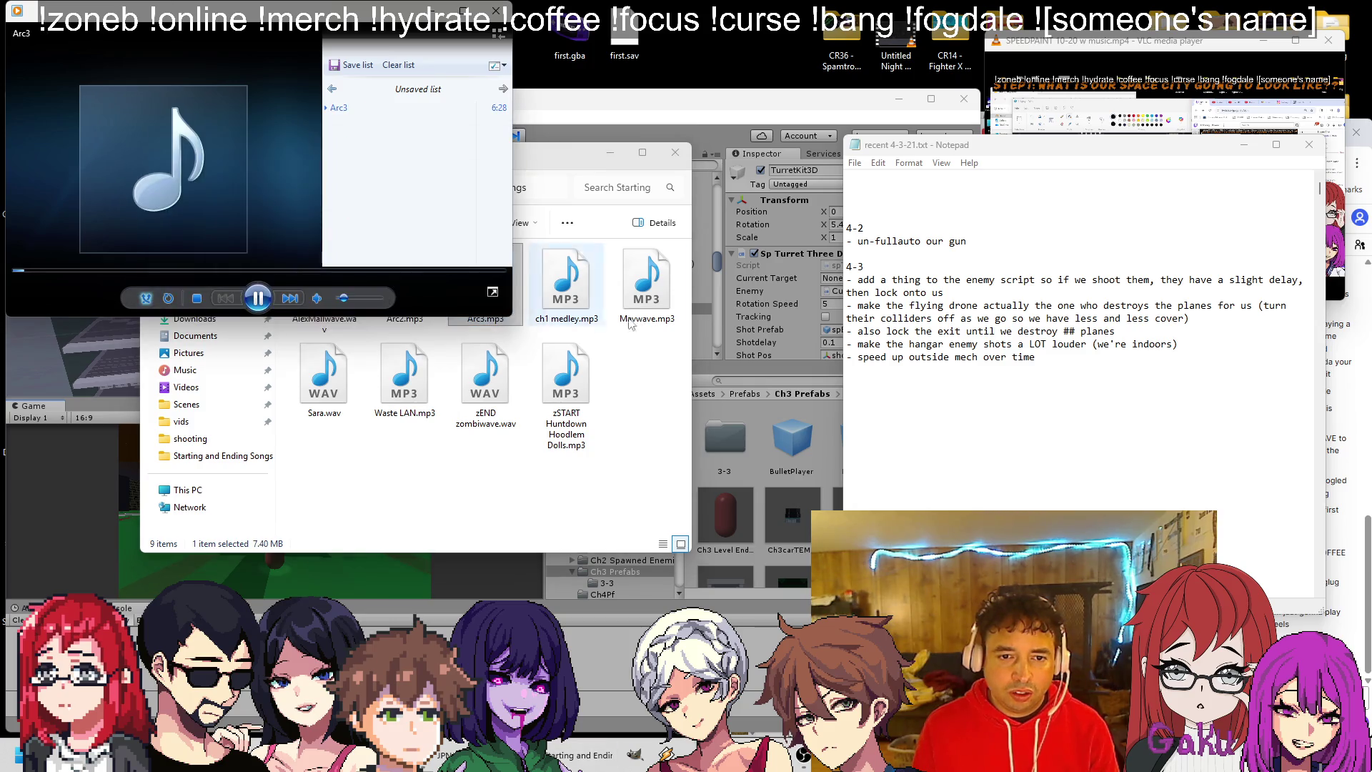
double_click(571, 409)
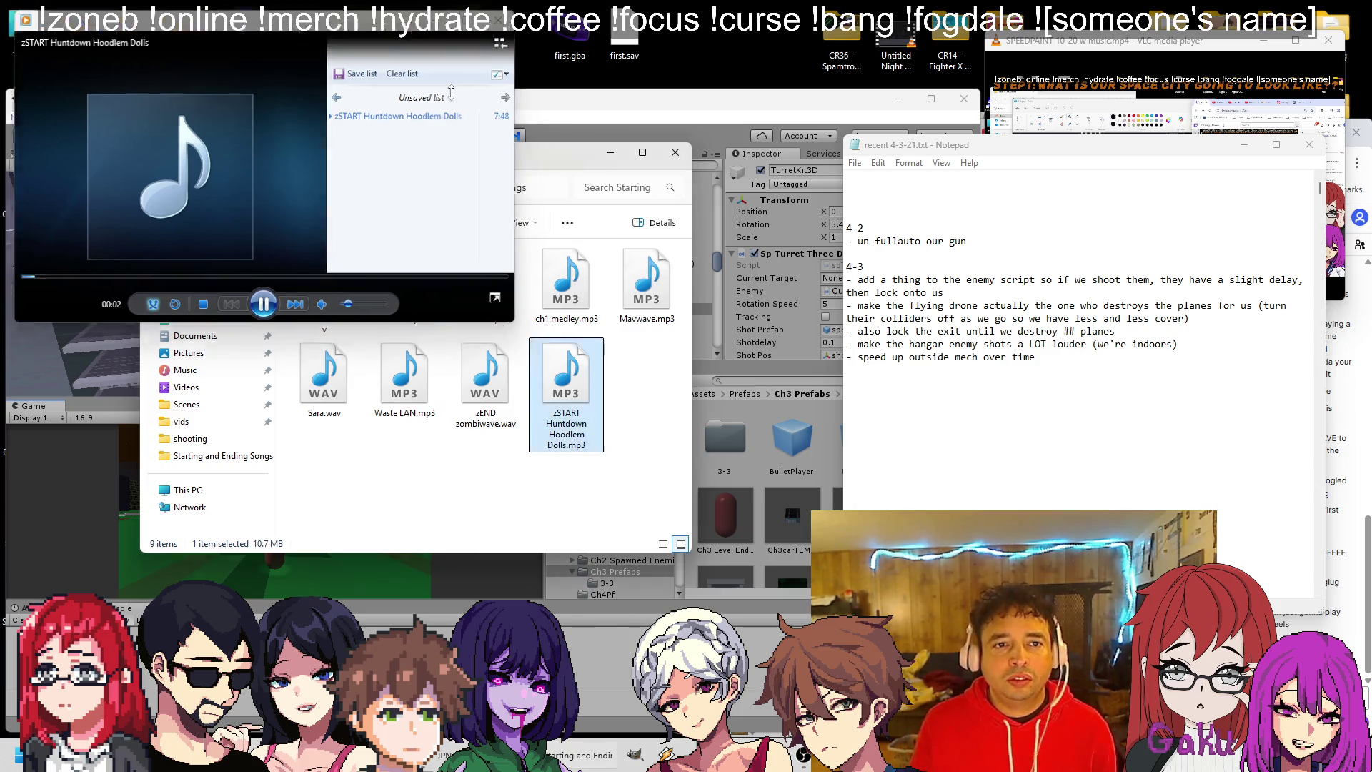
Close Media Player and go back to the running game in Unity.
left_click(459, 188)
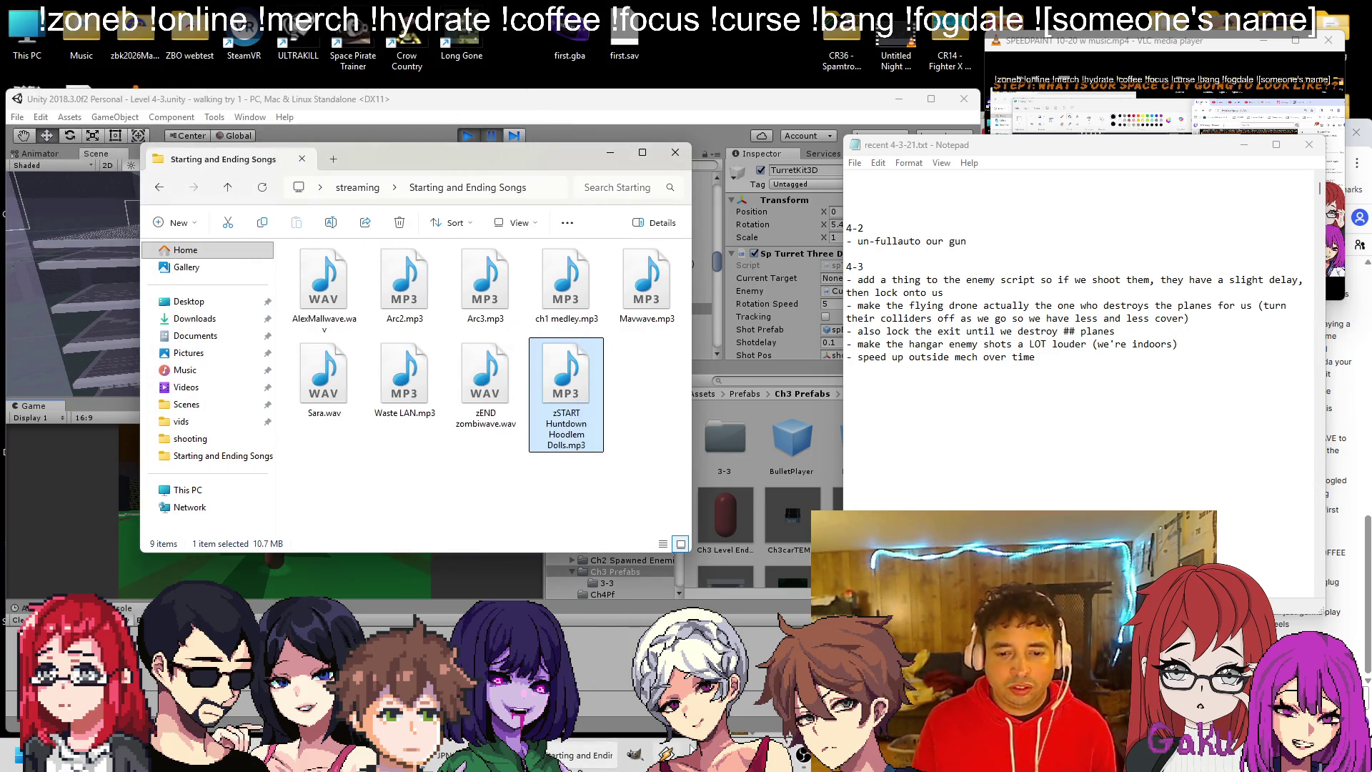
key("alt+Tab")
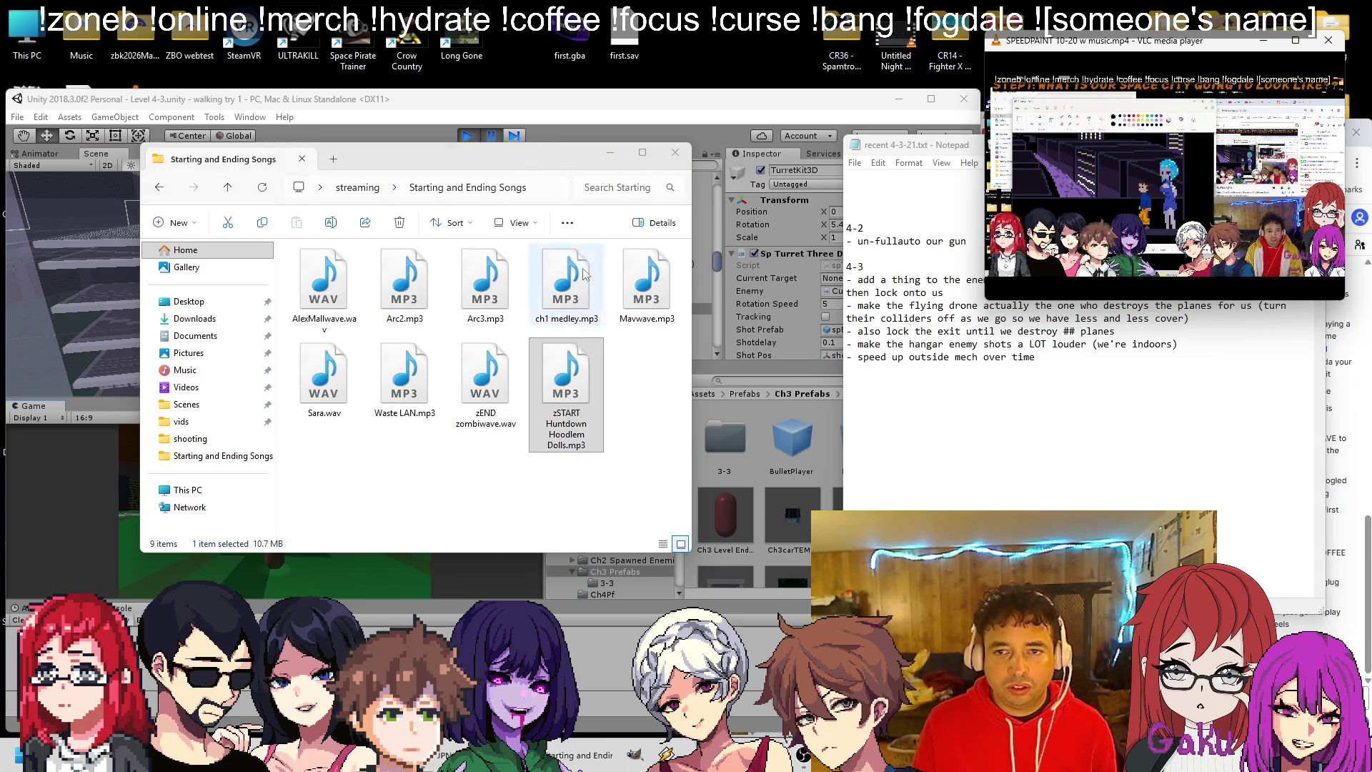
left_click(484, 141)
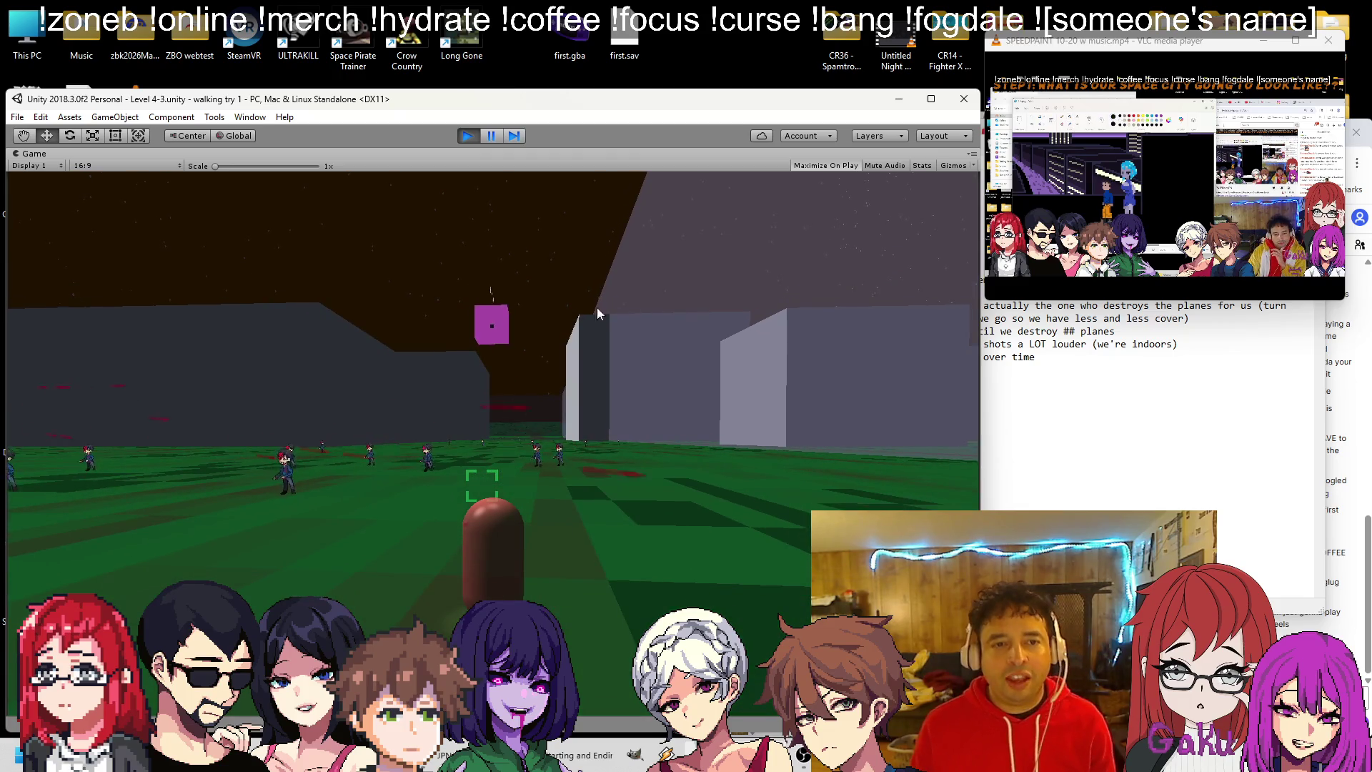
Stop play mode with the toolbar Play button.
left_click(468, 138)
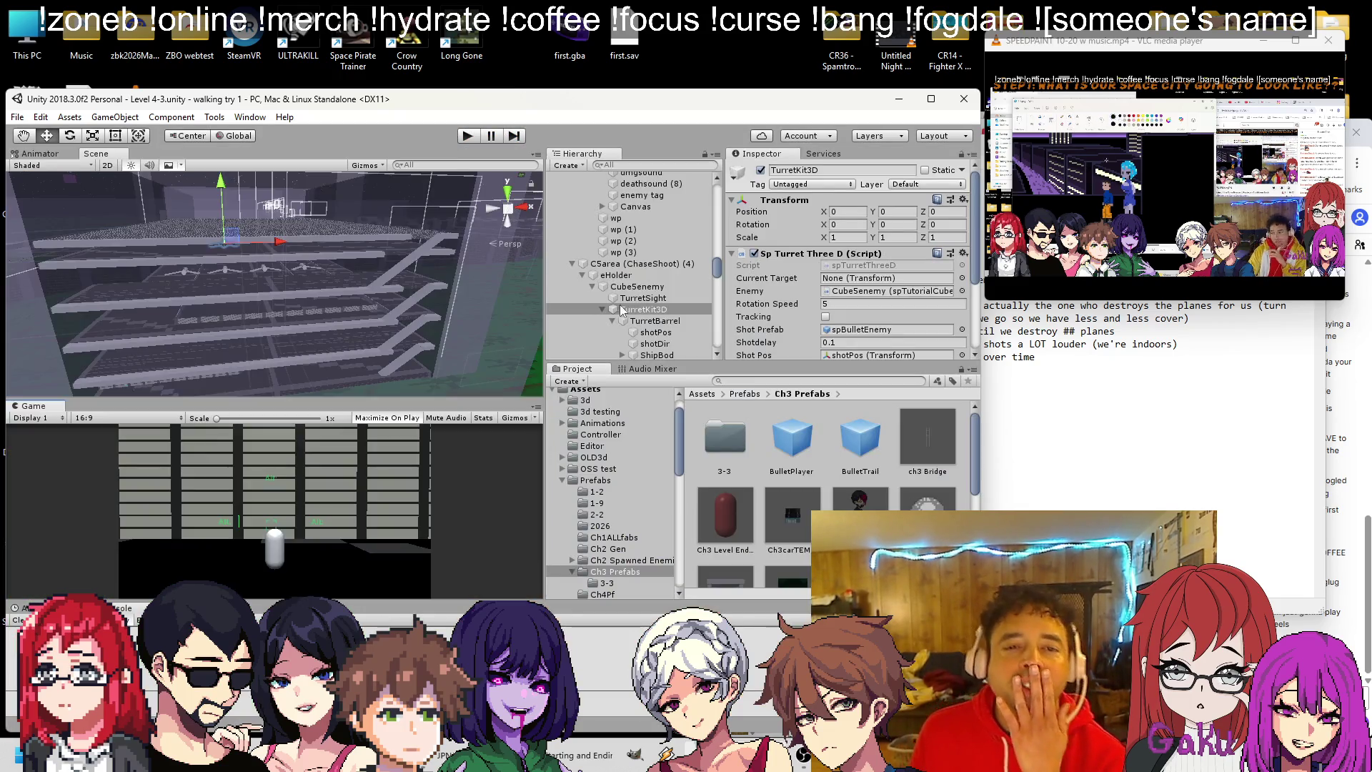
Frame the DirtyZoneDrone and inspect its Cube4enemy body and TurretKit3D (1) turret.
mouse_move(307, 264)
left_mouse_down()
mouse_move(272, 311)
mouse_move(346, 350)
mouse_move(315, 293)
left_mouse_up()
left_click(309, 296)
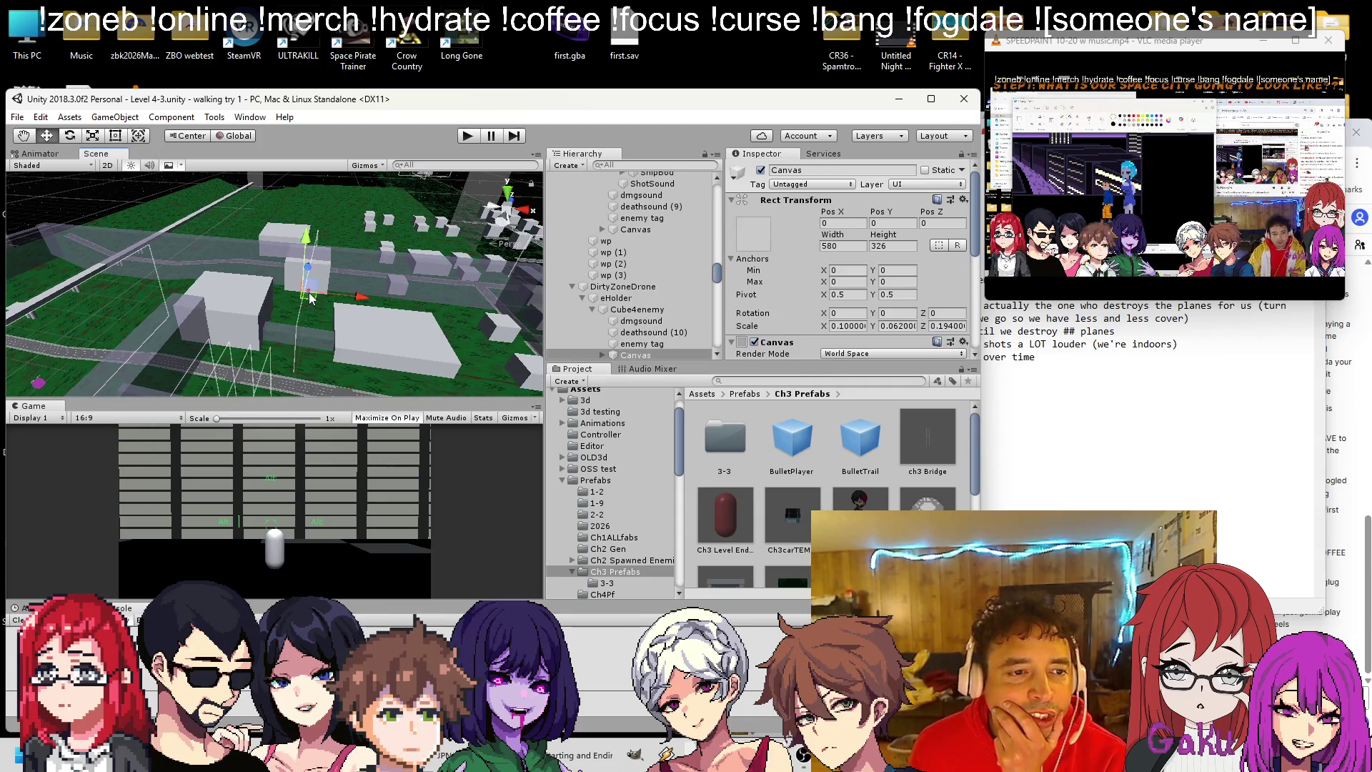
double_click(621, 286)
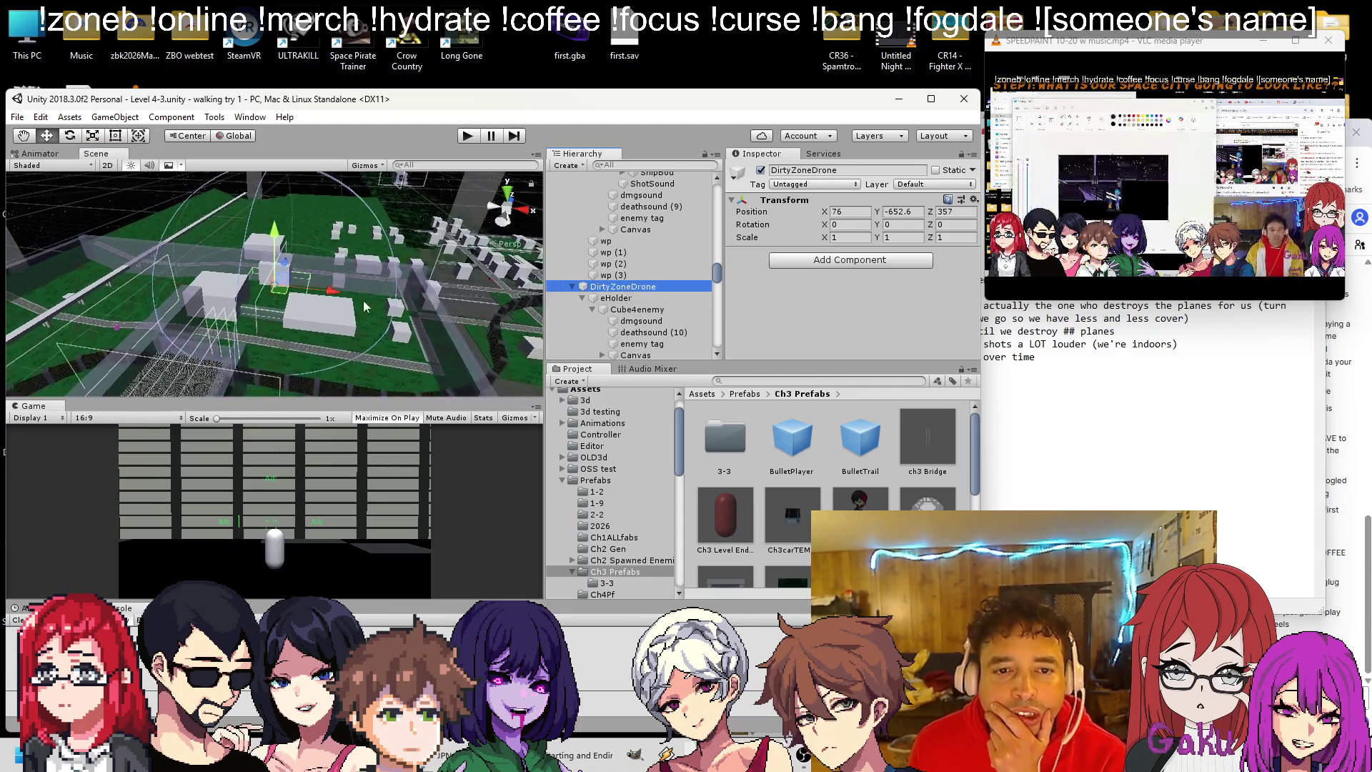
left_click(636, 309)
scroll(644, 300, "down", 2)
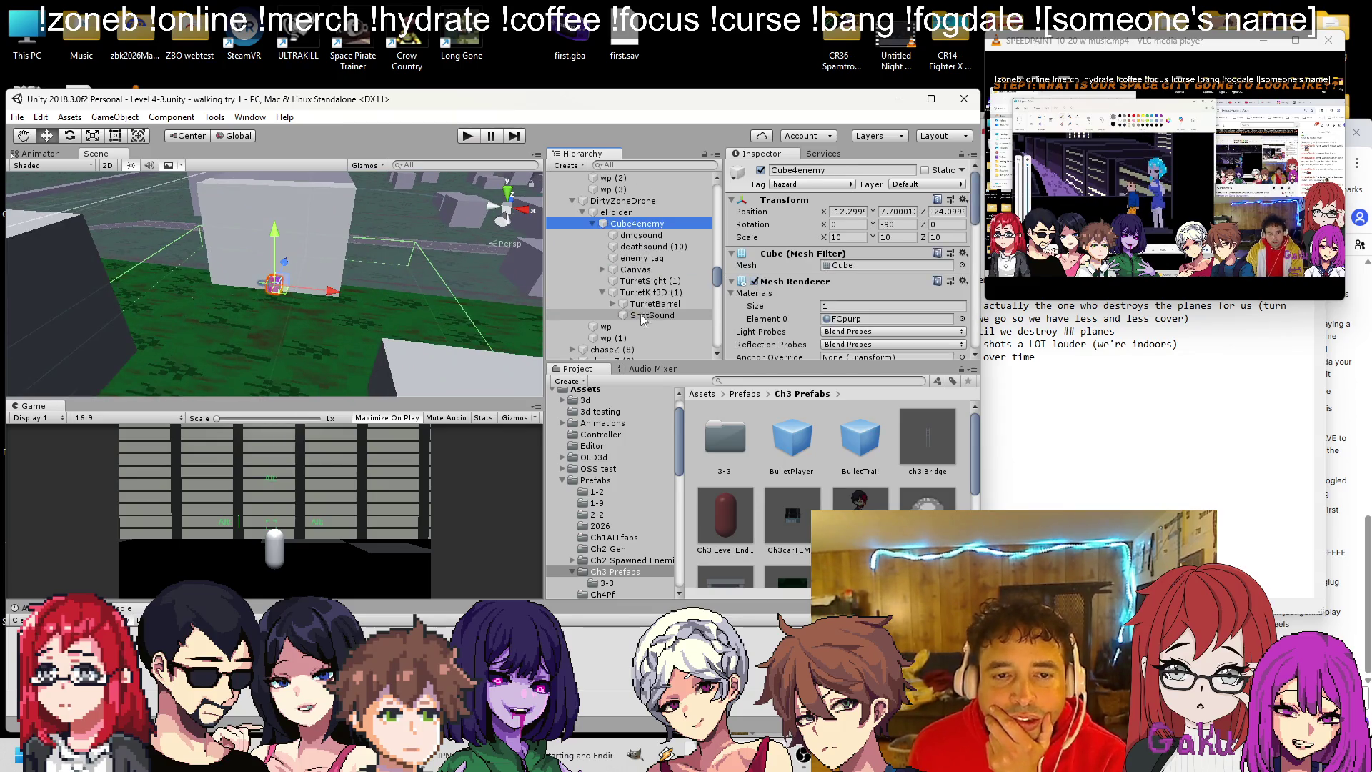
left_click(649, 293)
scroll(842, 287, "down", 10)
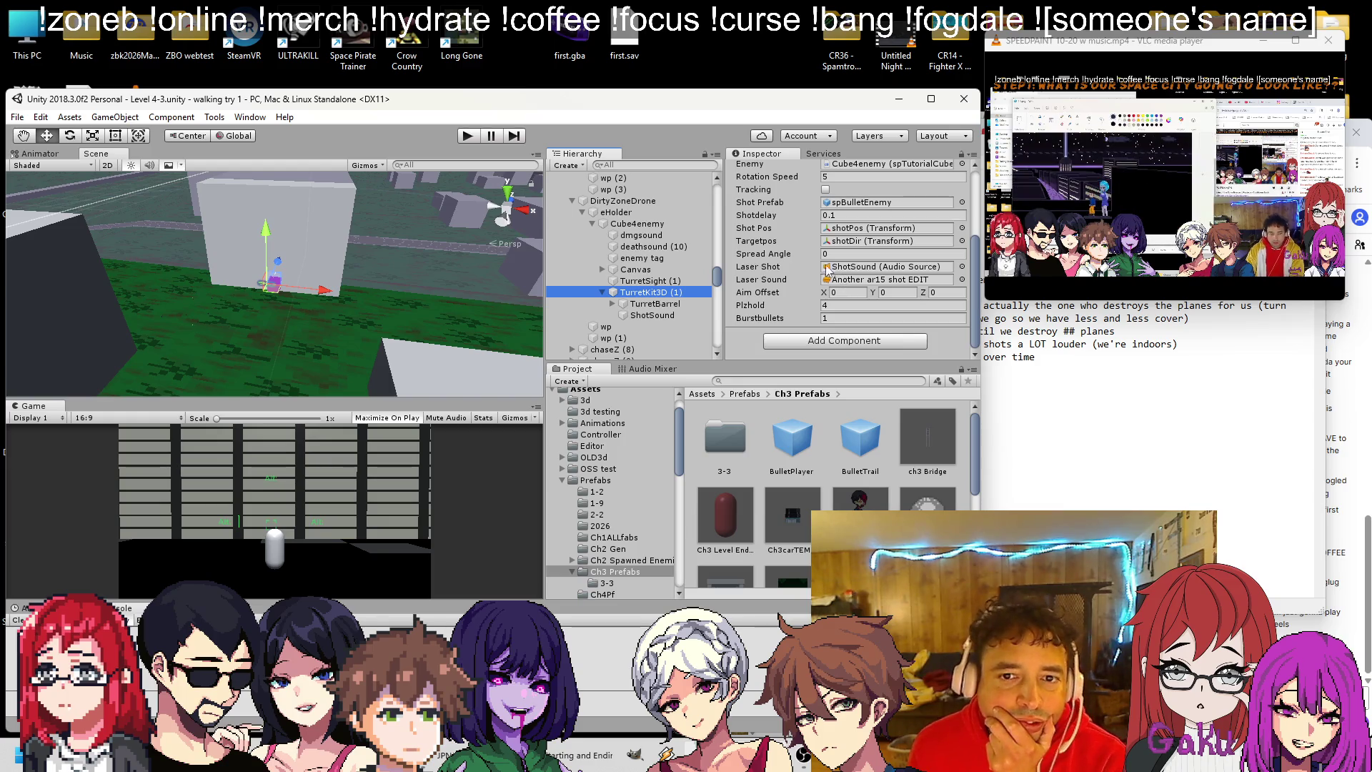
Review the TurretSight (1) settings, then the TurretKit3D (1) turret settings.
left_click(674, 281)
scroll(844, 269, "up", 3)
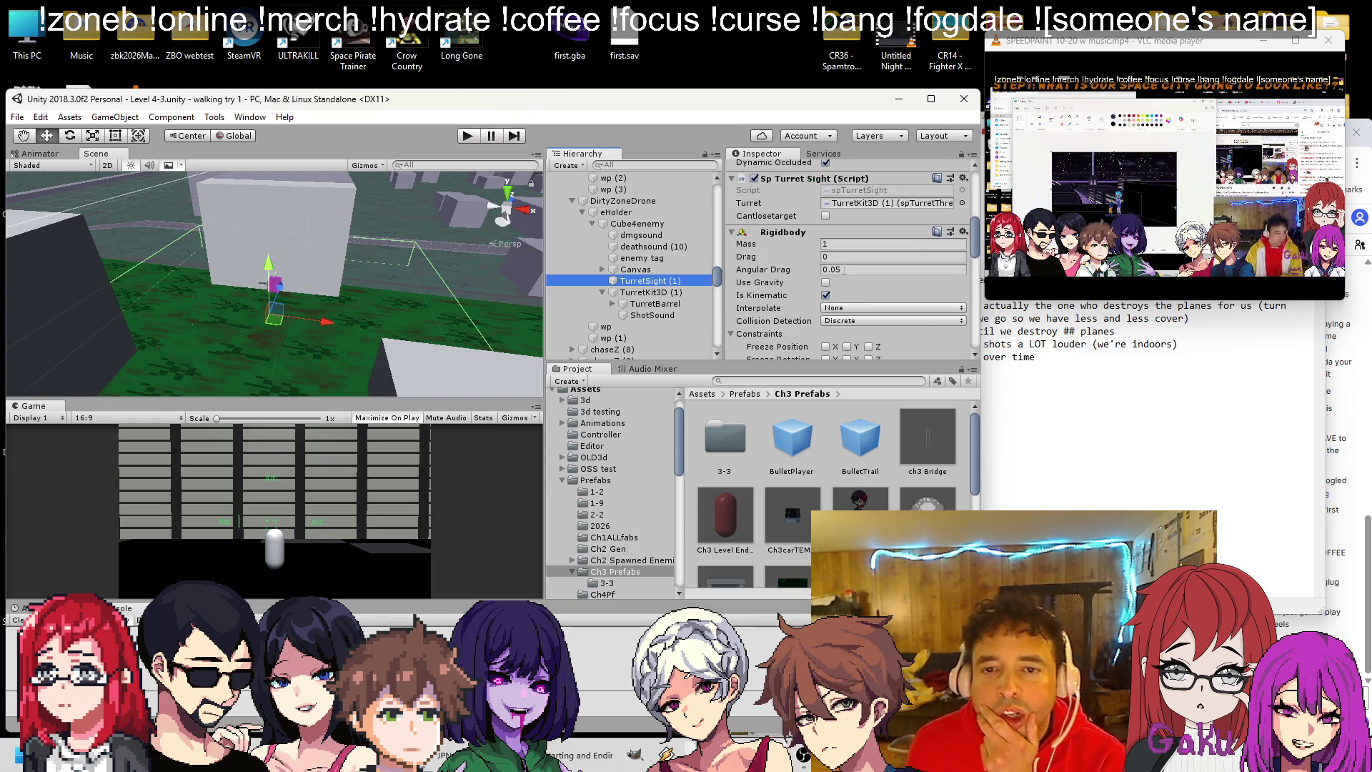
scroll(873, 253, "down", 5)
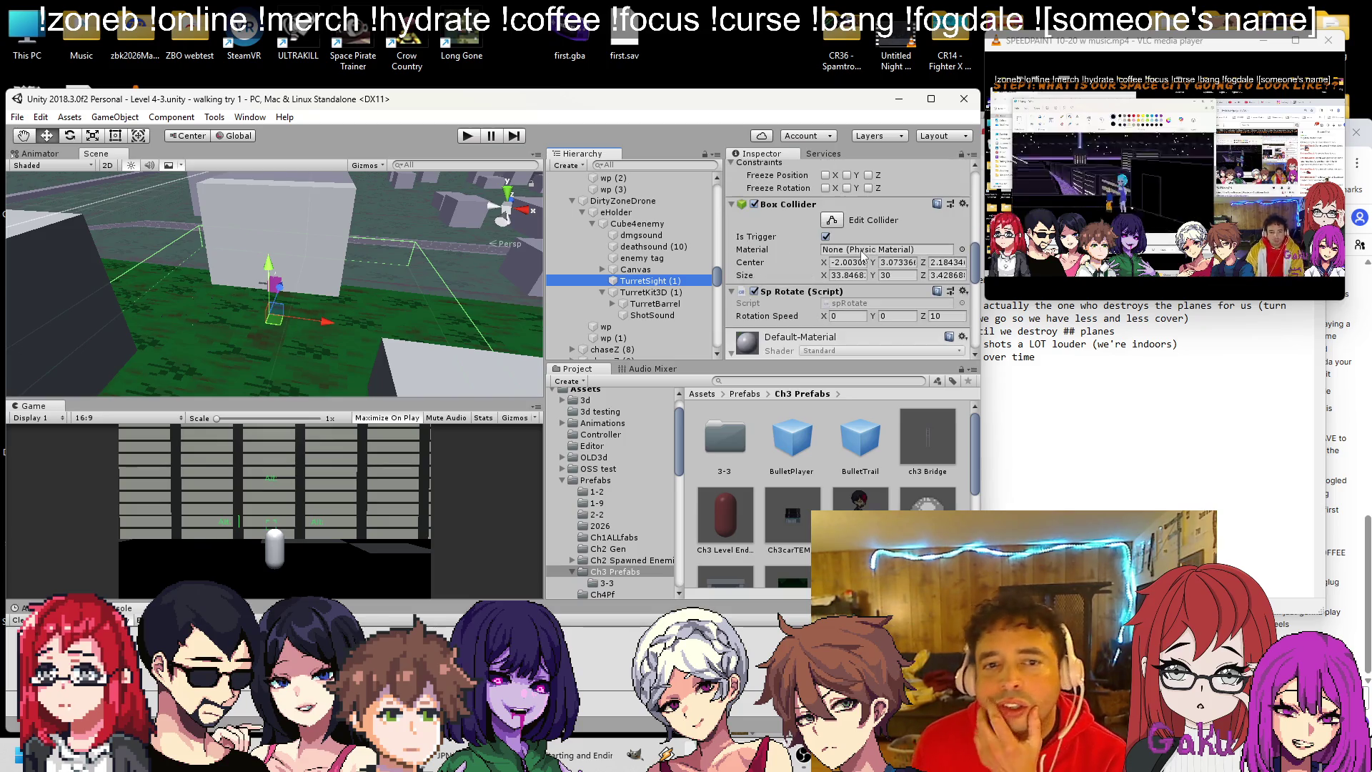
scroll(858, 261, "up", 10)
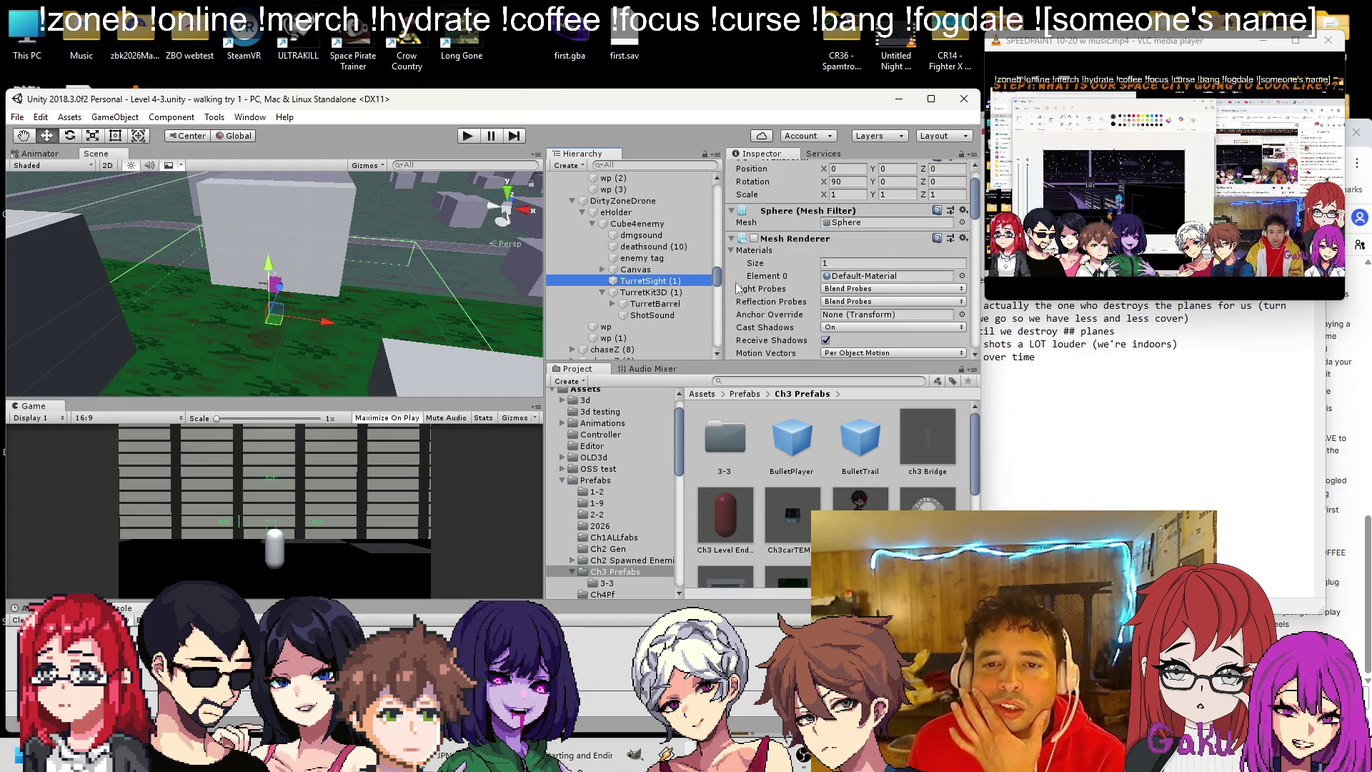
left_click(636, 292)
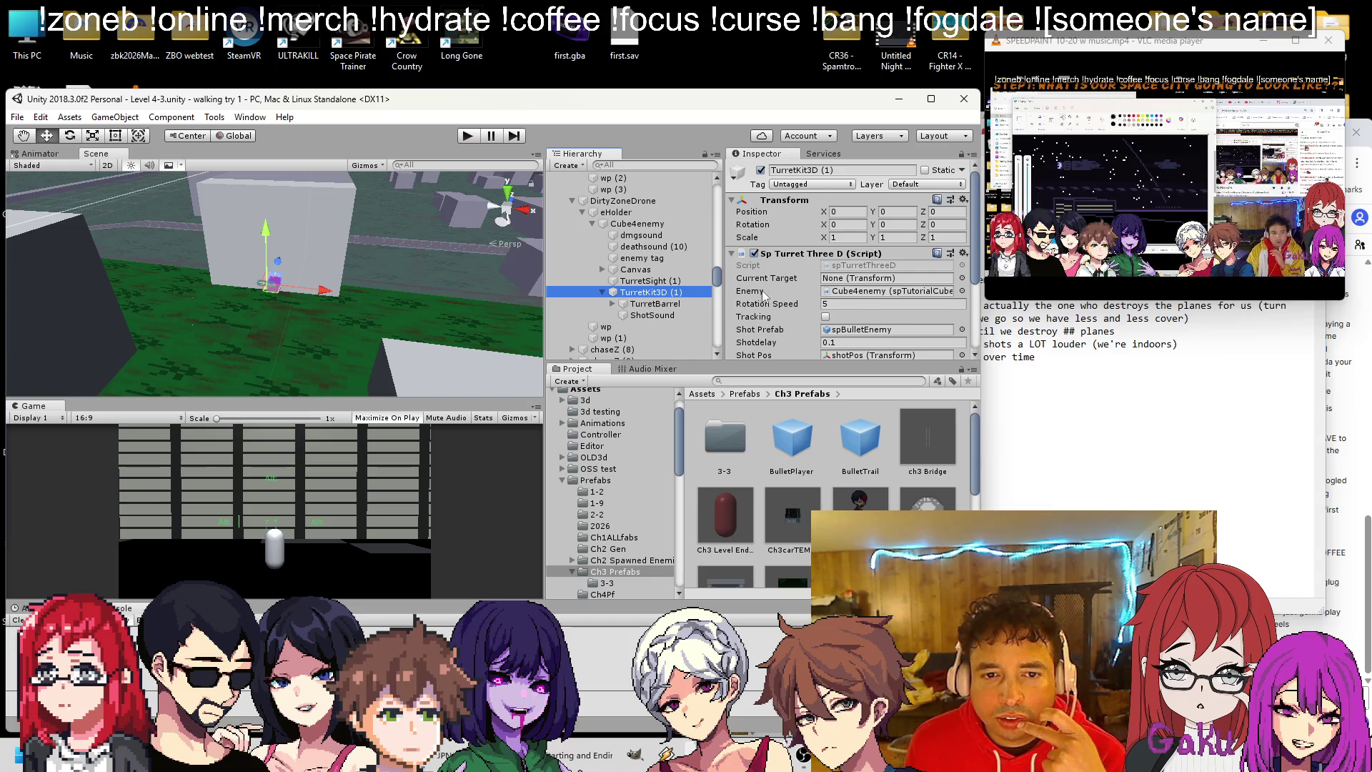
scroll(763, 295, "down", 3)
scroll(791, 264, "down", 8)
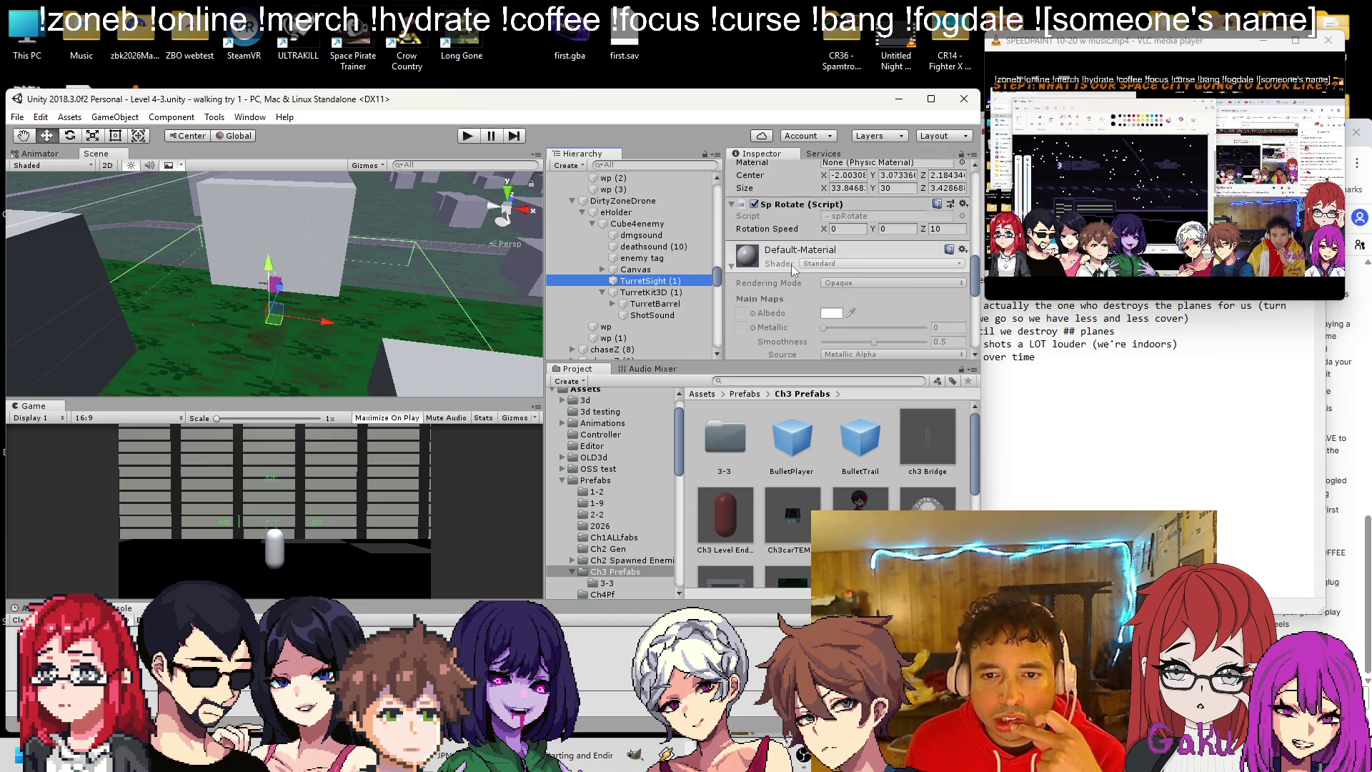
scroll(790, 271, "up", 5)
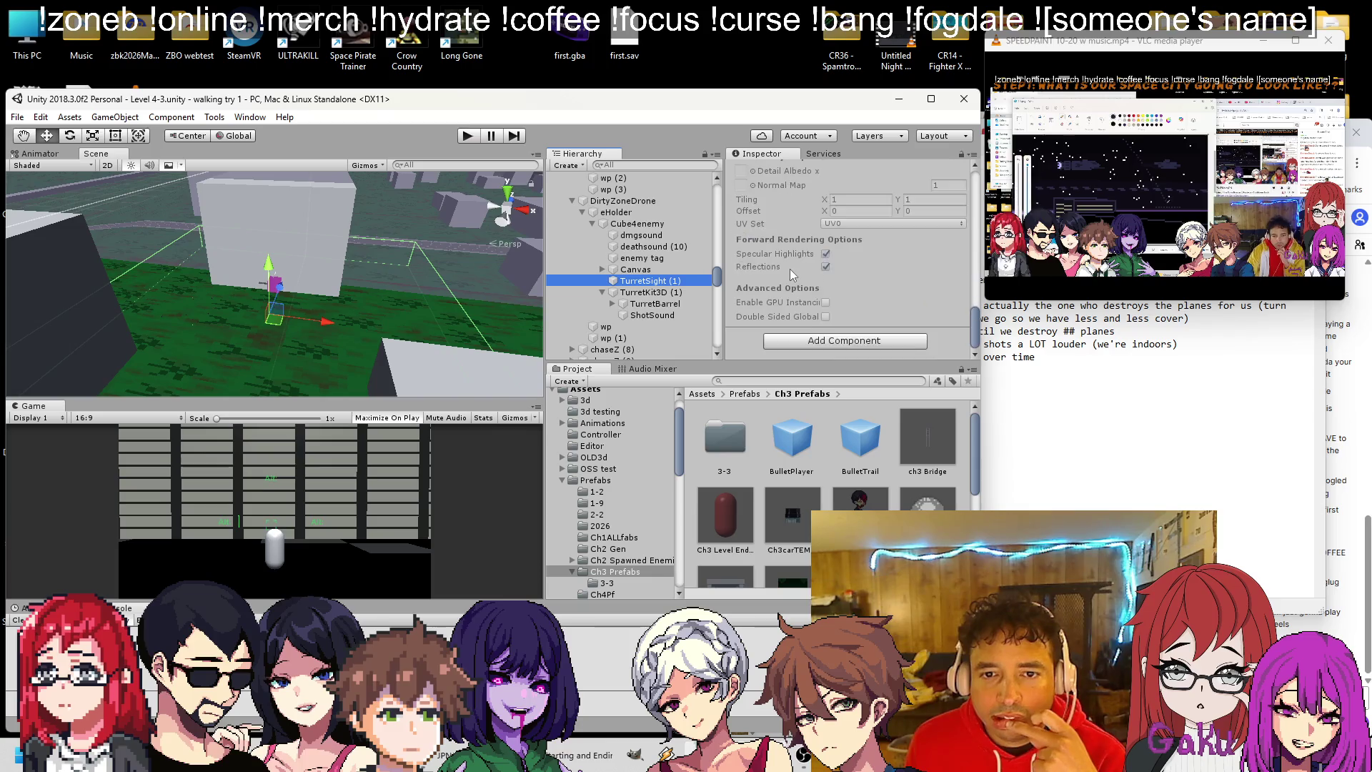
scroll(786, 286, "up", 2)
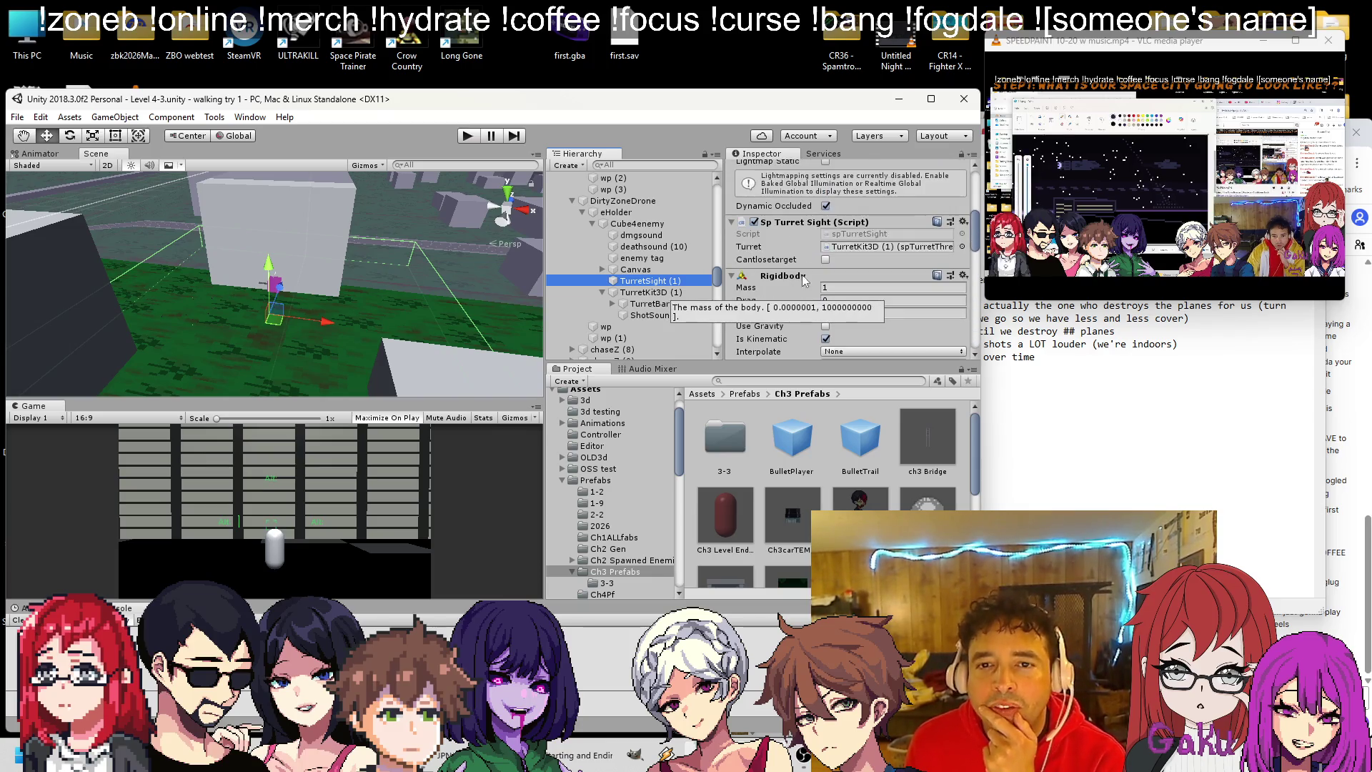
Open spTurretSight.cs in Visual Studio via Edit Script, review it, and return to Unity.
right_click(822, 226)
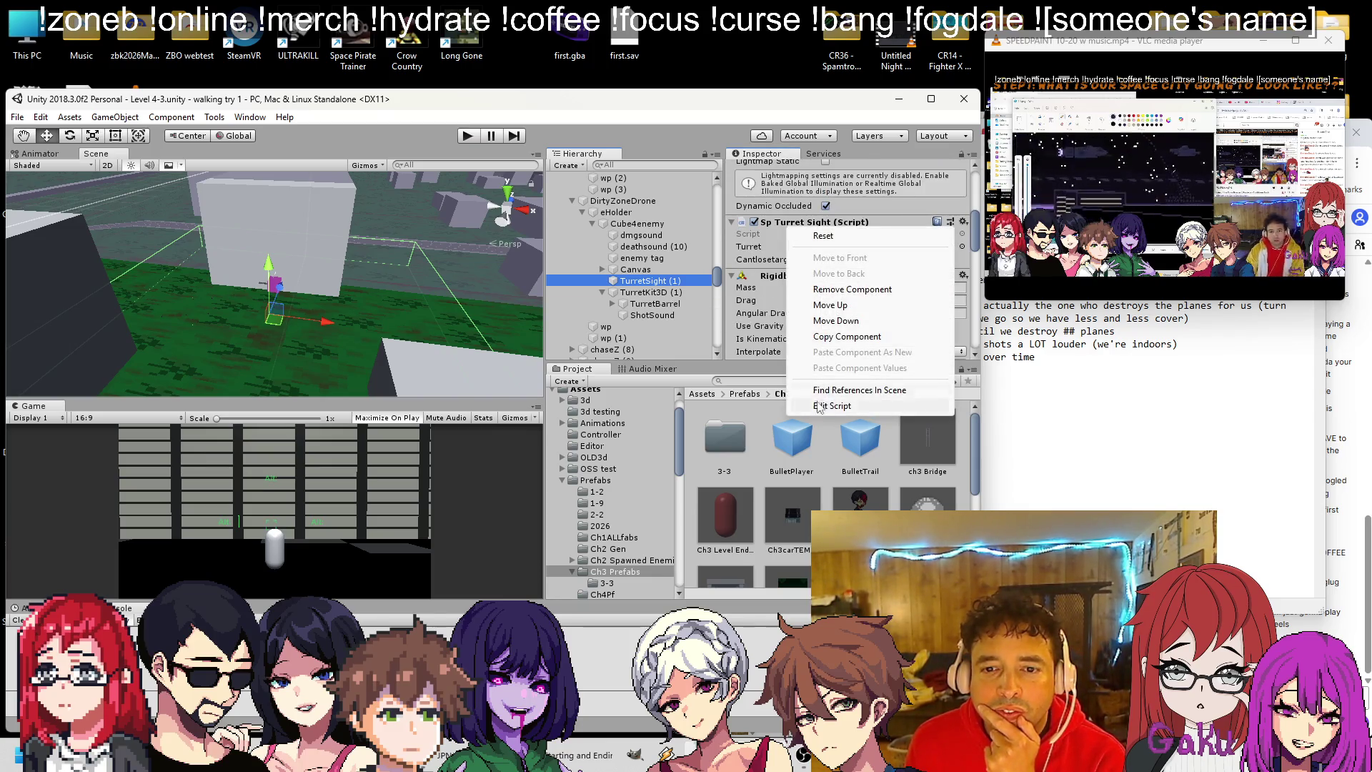
left_click(817, 410)
scroll(388, 364, "down", 7)
scroll(389, 365, "up", 4)
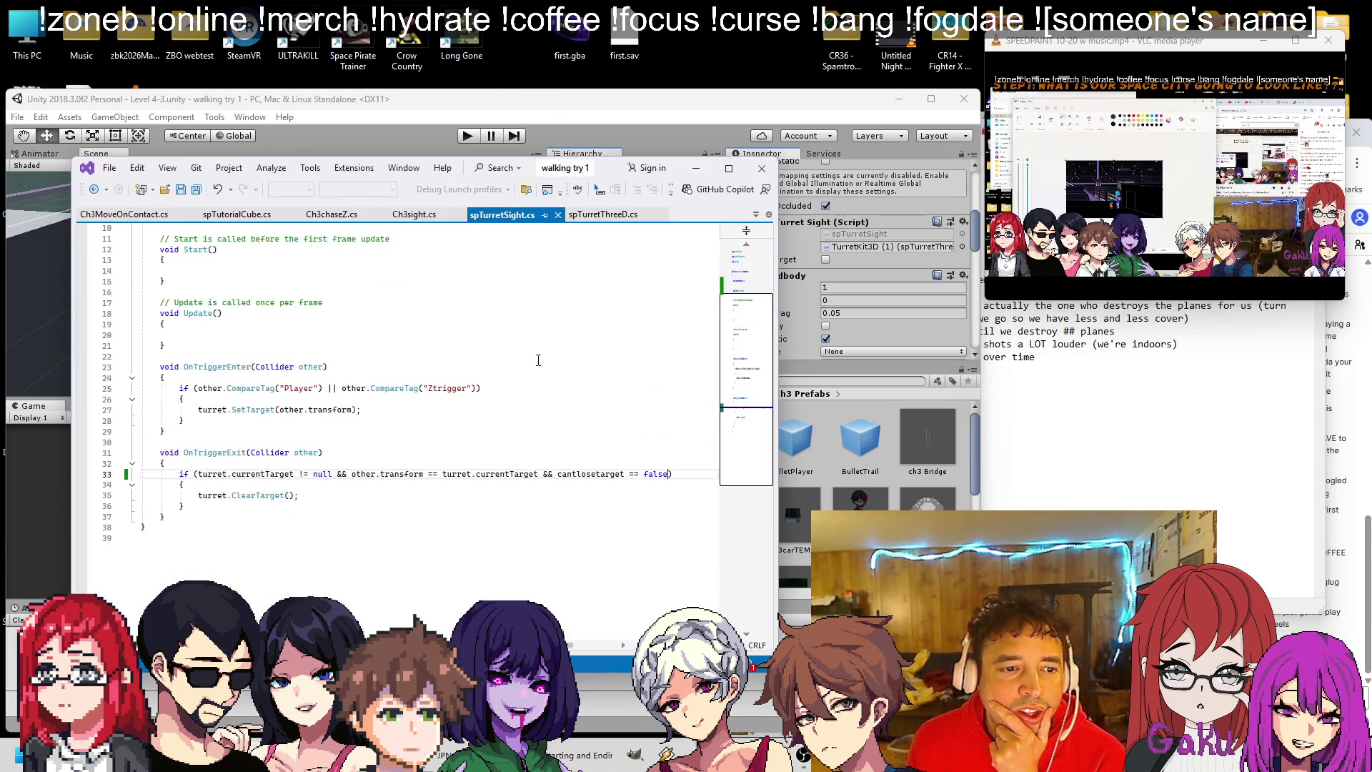
left_click(504, 107)
scroll(387, 316, "down", 3)
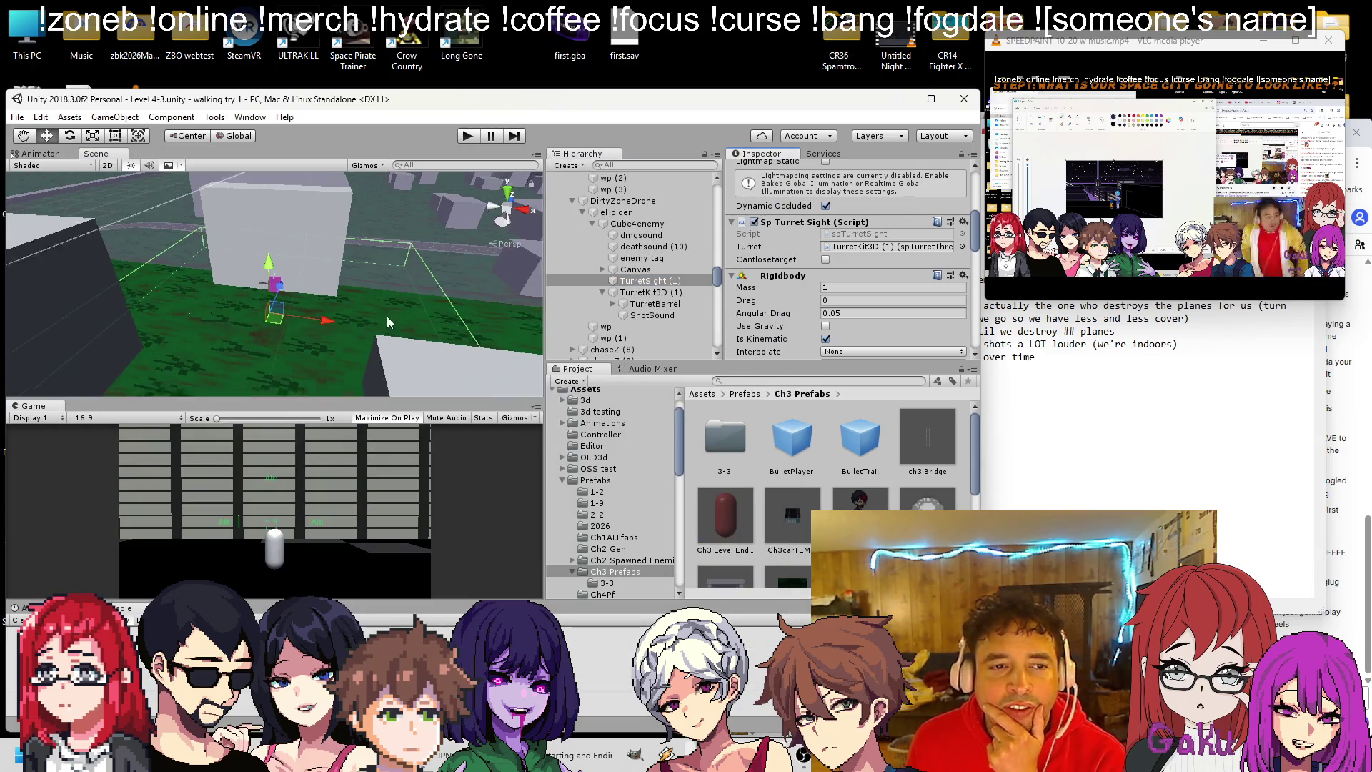
scroll(653, 245, "up", 10)
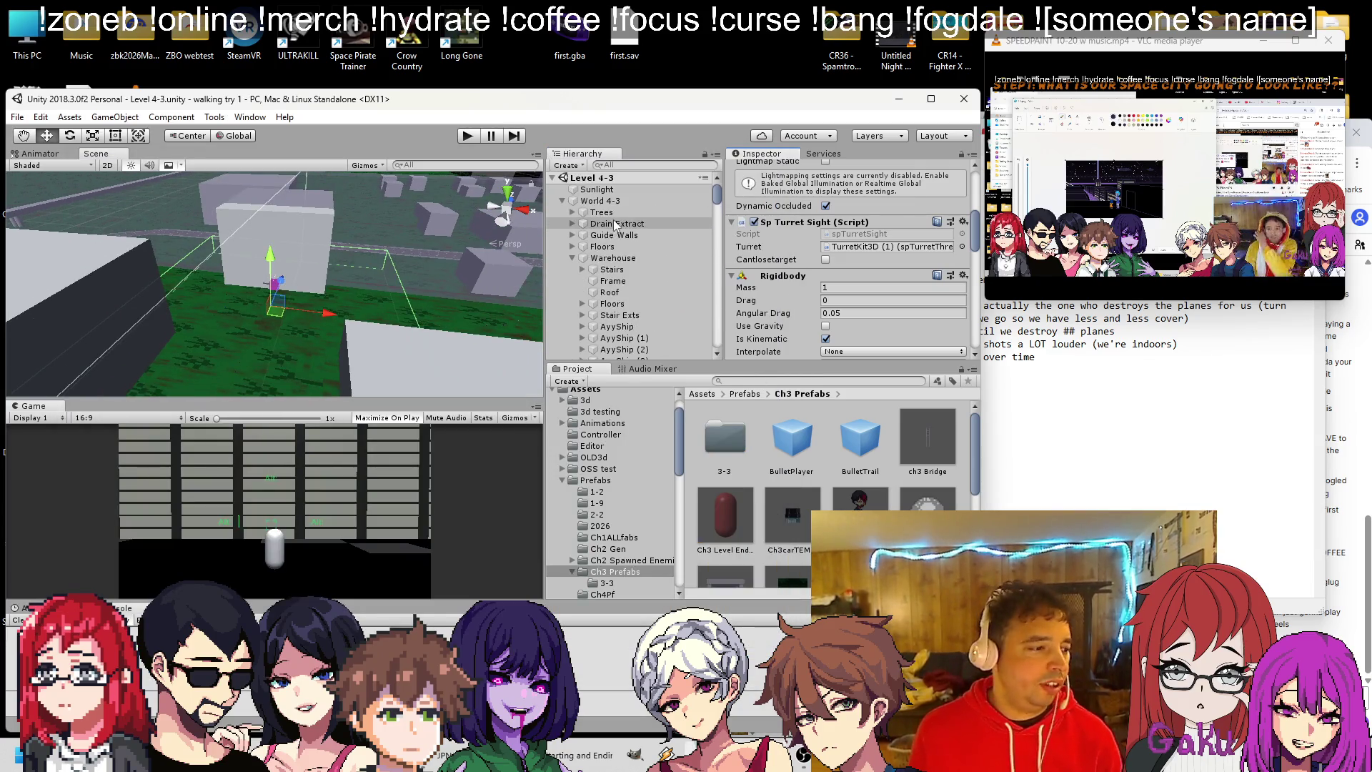
Retag chaseZ (8) through chaseZ (117) in 4-3 Enemies as Ztrigger, then enter play mode.
left_click(552, 177, "alt")
left_click(553, 177)
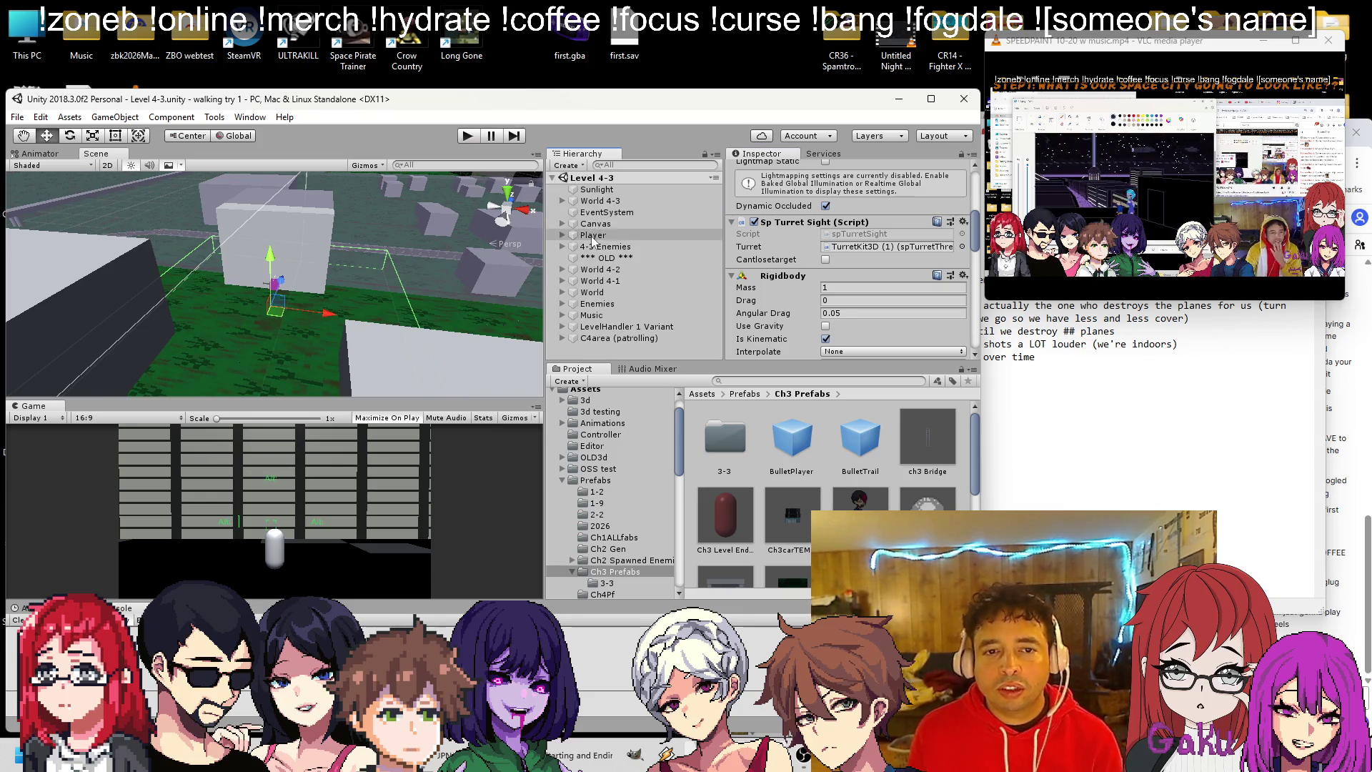
left_click(604, 246)
scroll(587, 263, "down", 5)
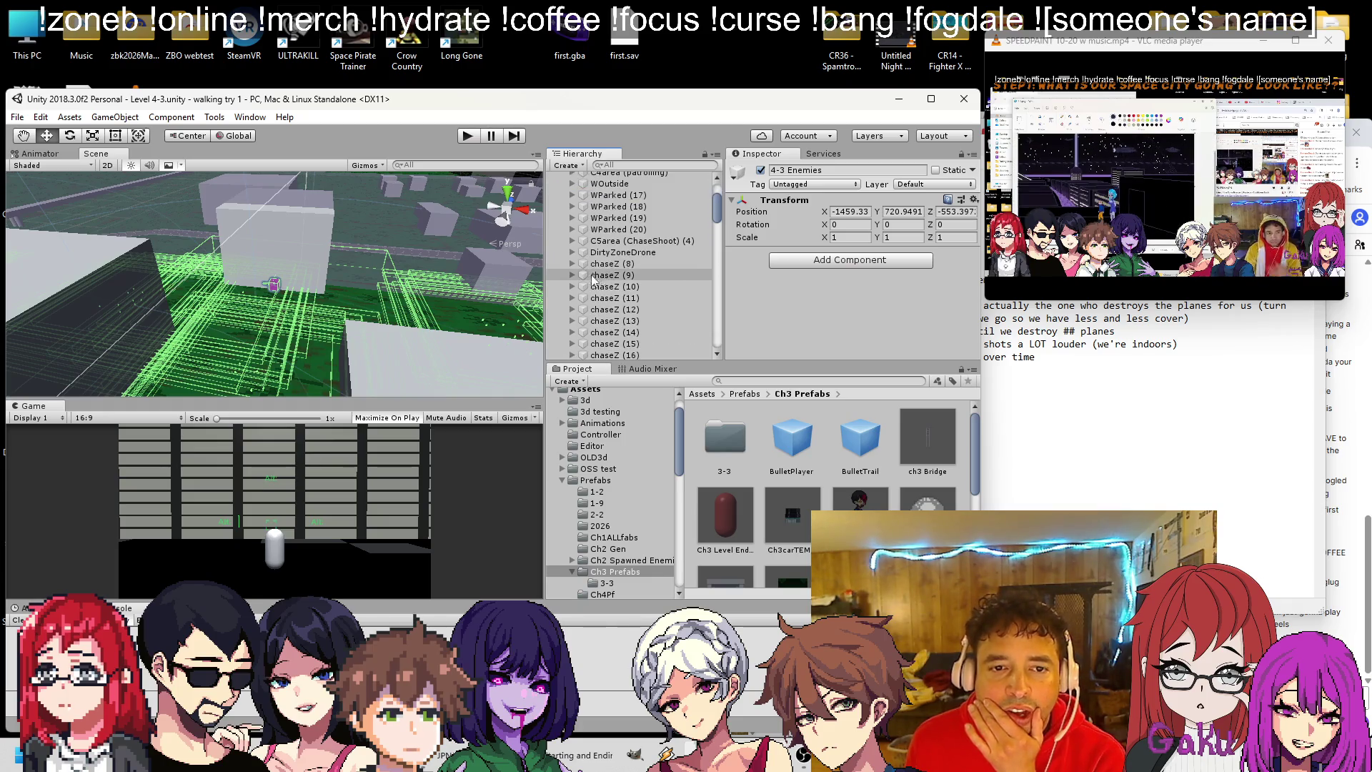
left_click(599, 265)
scroll(630, 279, "down", 15)
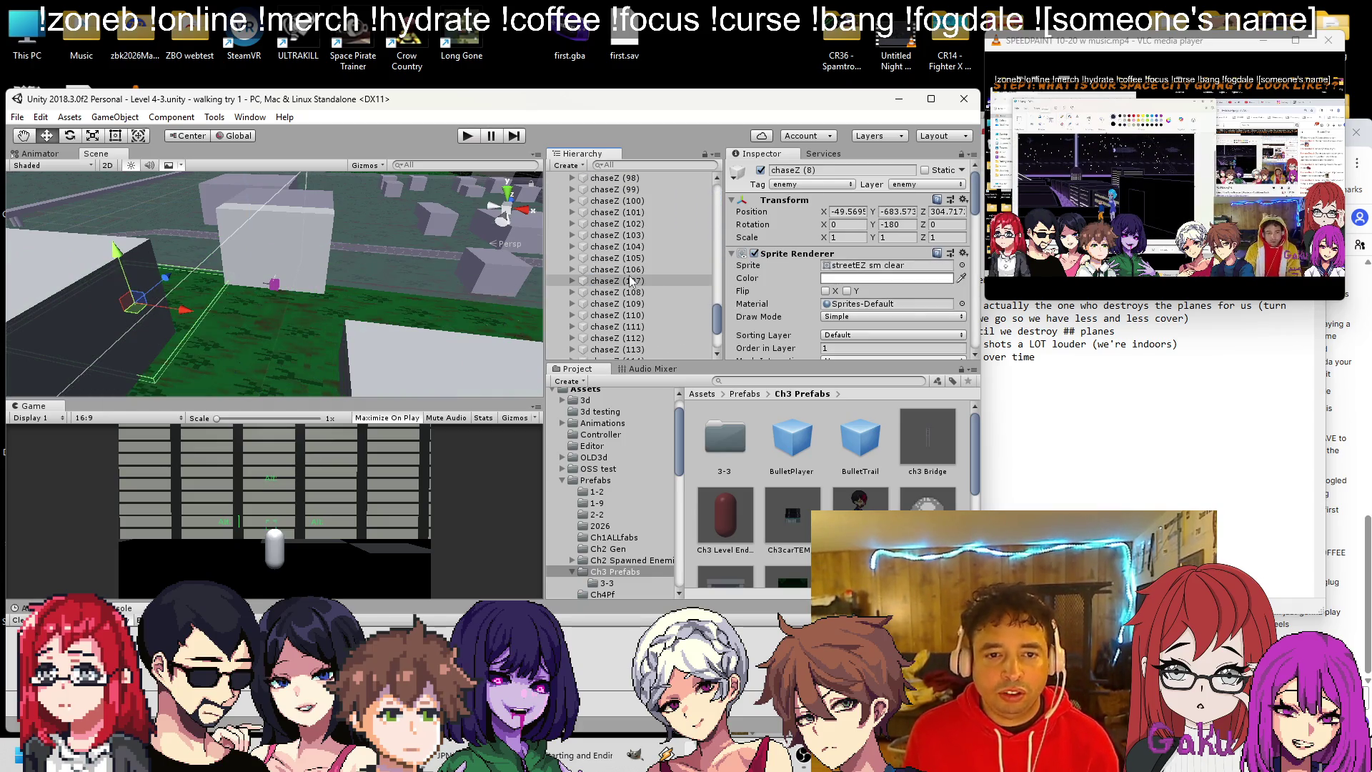
left_click(629, 267, "shift")
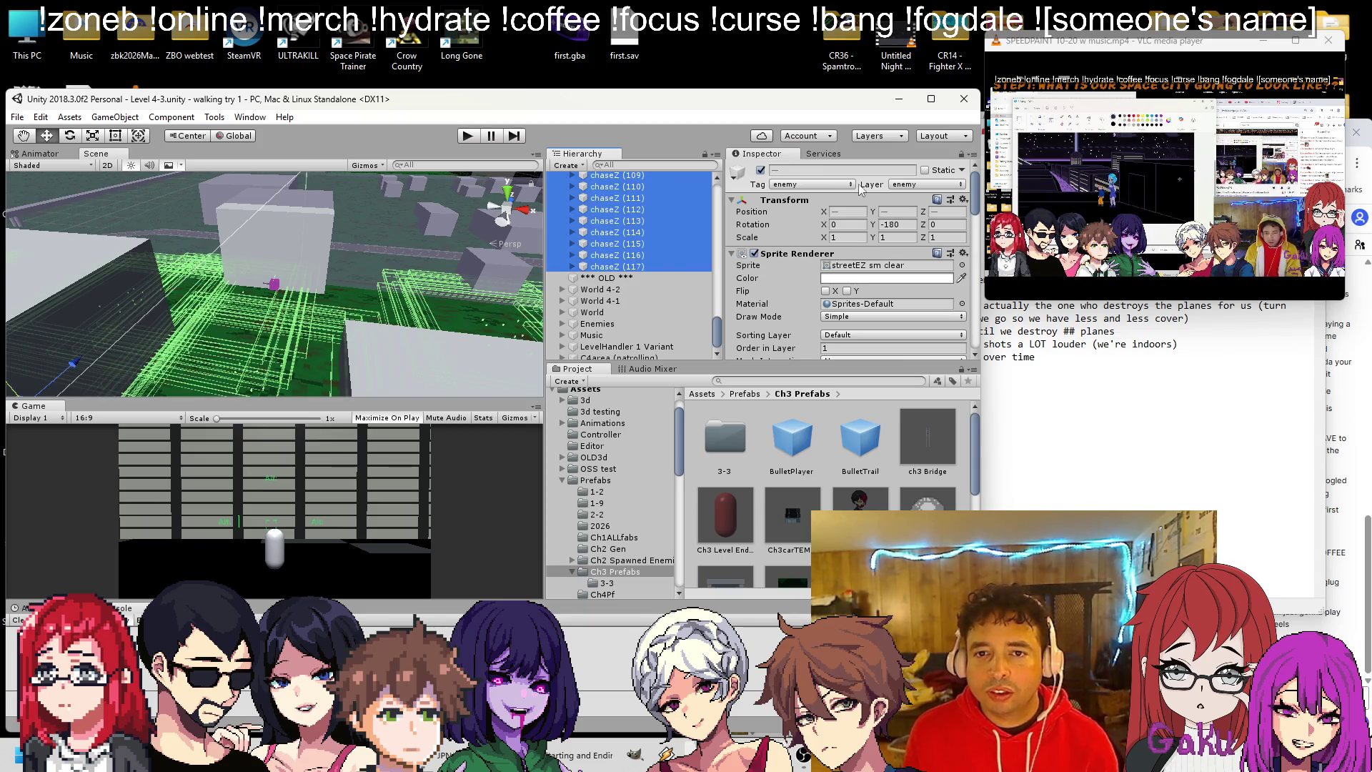
left_click(806, 185)
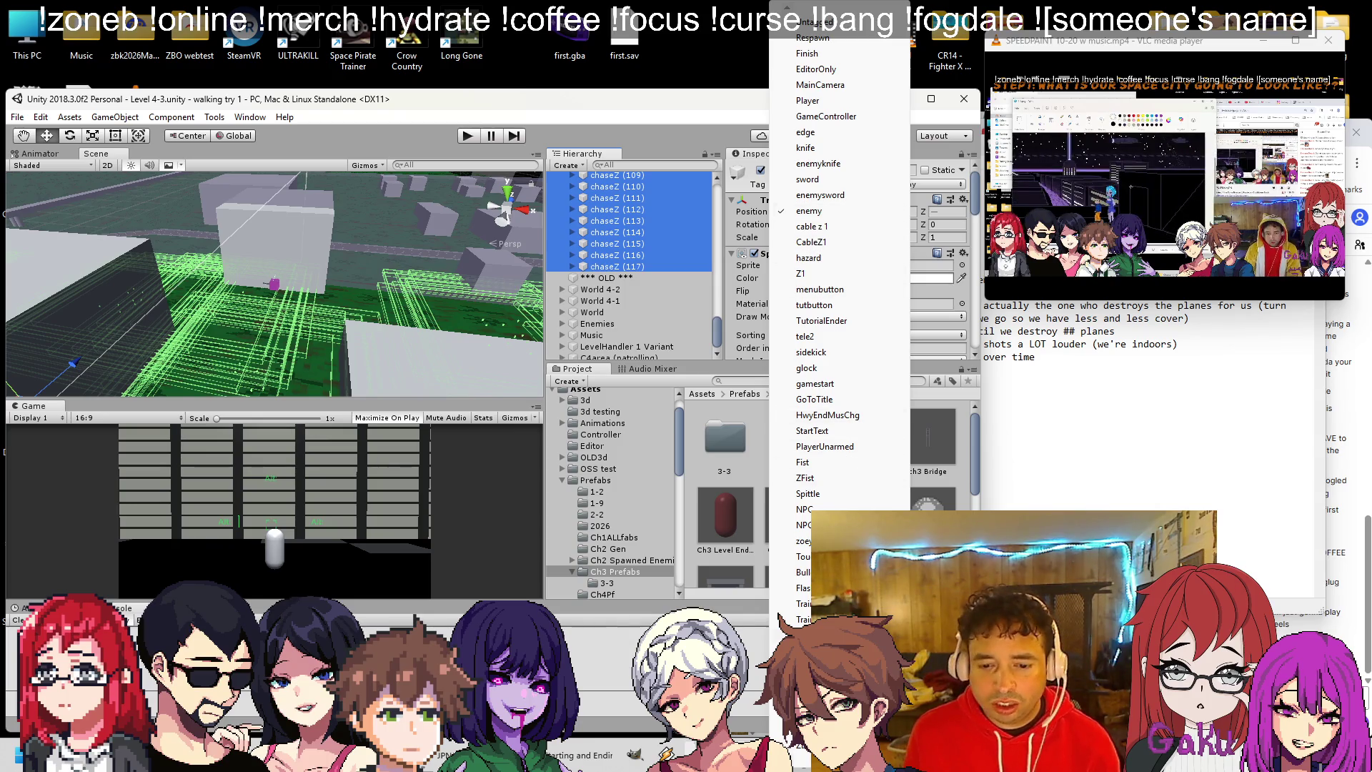
left_click(803, 756)
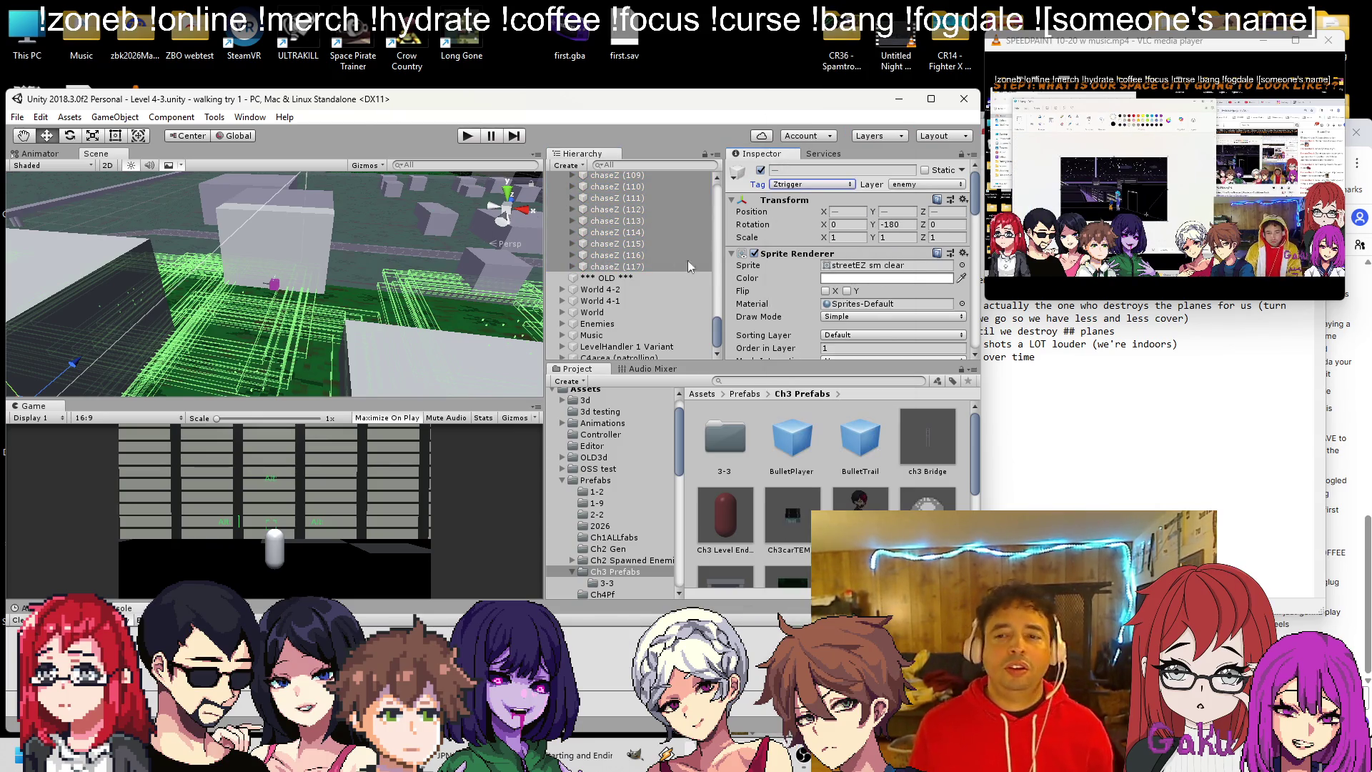
key("ctrl+p")
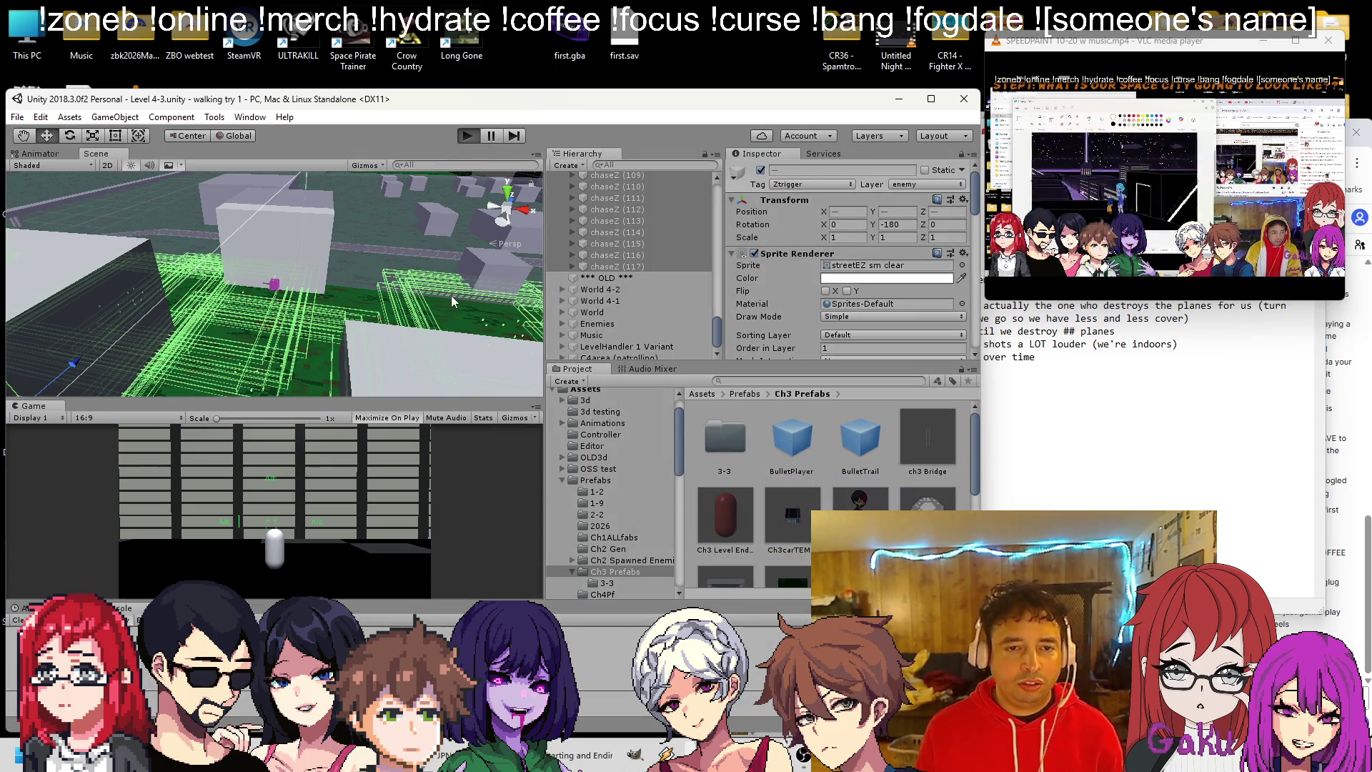